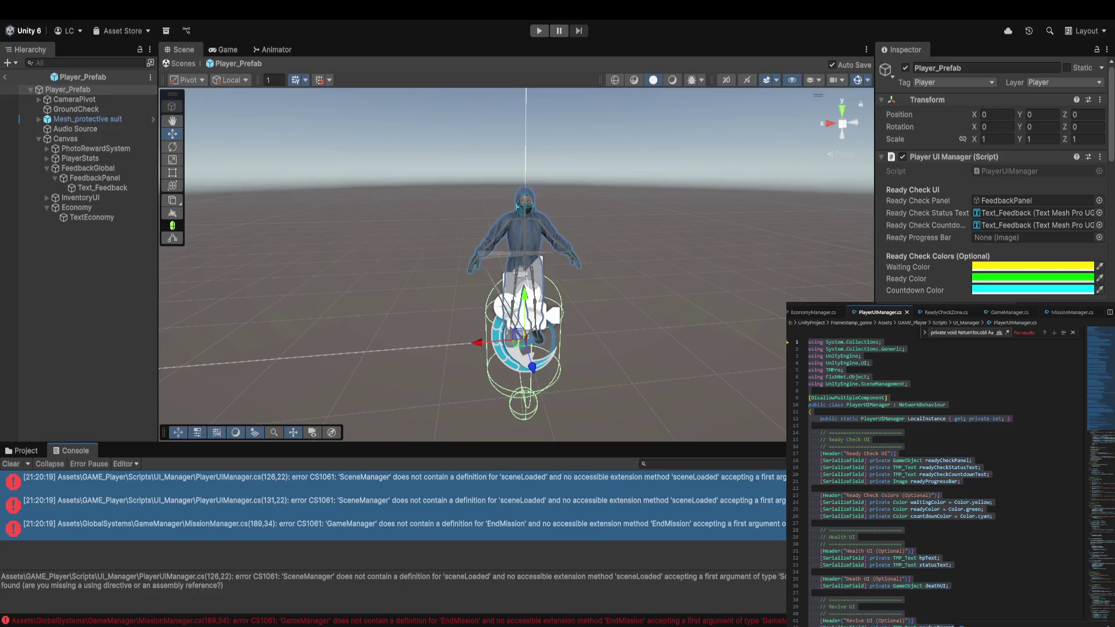
Swap OnEnable/OnDisable for fully qualified UnityEngine.SceneManagement.SceneManager.sceneLoaded versions, indent, and save PlayerUIManager.cs.
{"action": "scroll", "coordinate": [935, 476], "scroll_direction": "down", "scroll_amount": 20}
{"action": "scroll", "coordinate": [932, 461], "scroll_direction": "up", "scroll_amount": 3}
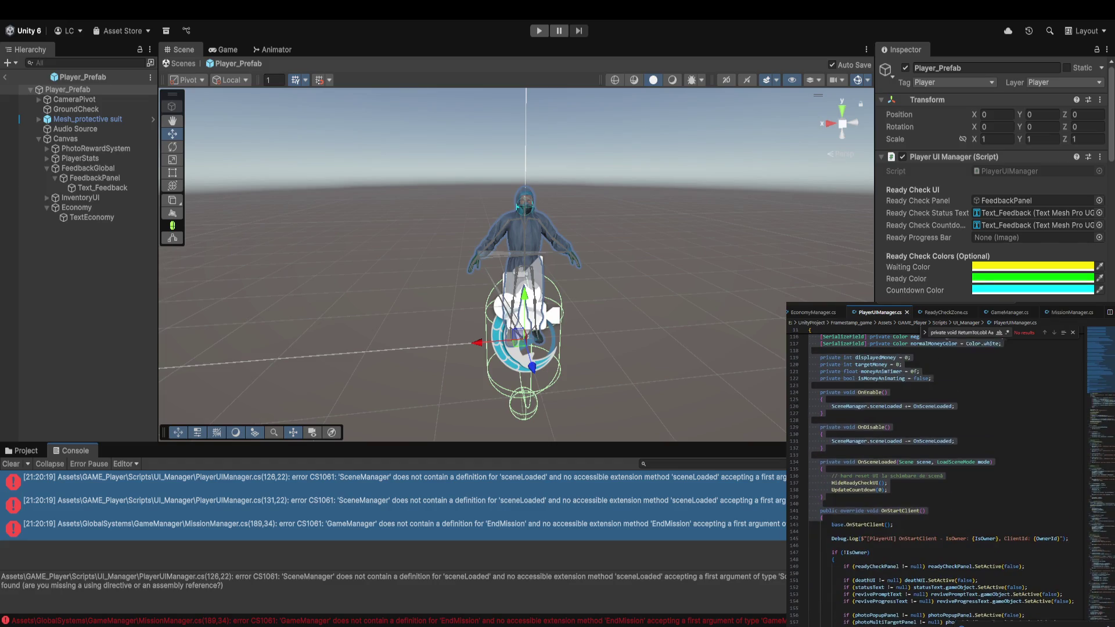
{"action": "left_click", "coordinate": [1012, 473]}
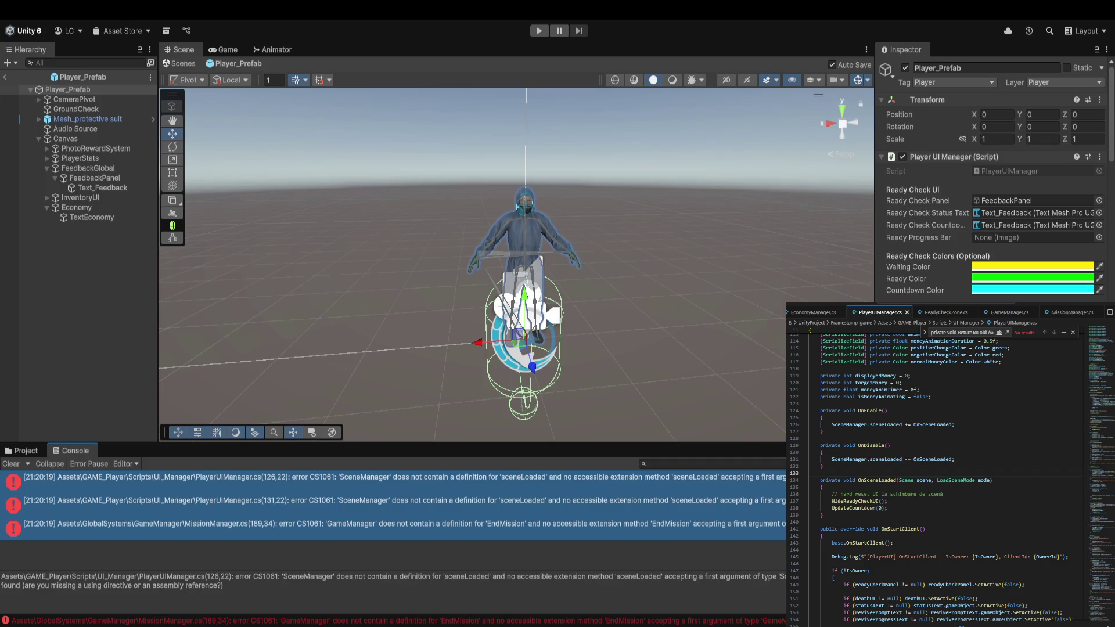
{"action": "left_click_drag", "start_coordinate": [820, 410], "coordinate": [847, 468]}
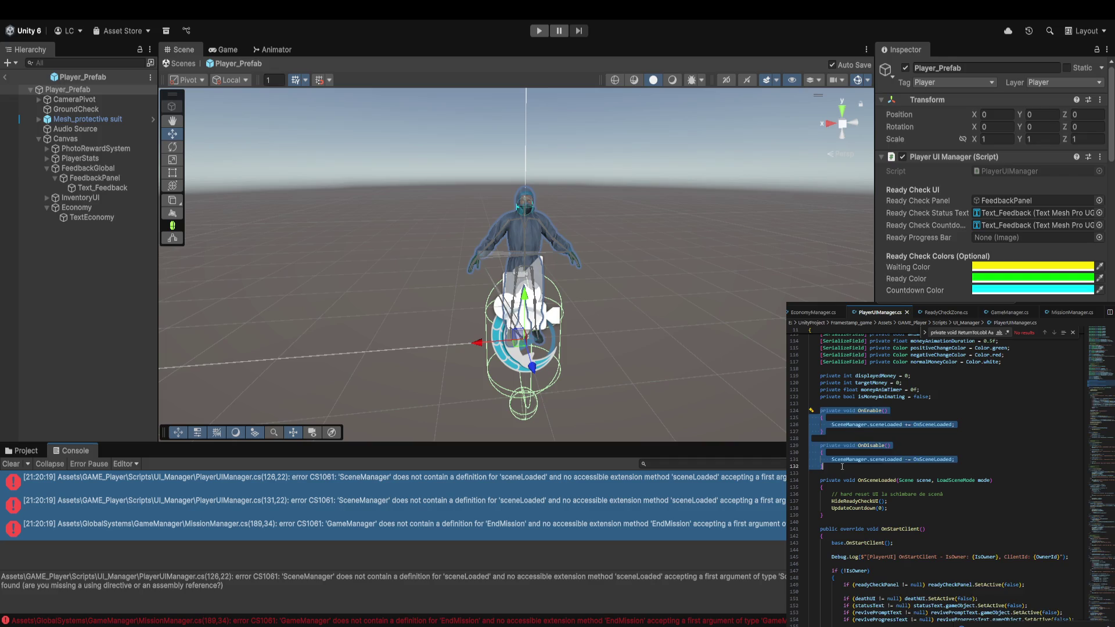
{"action": "type", "text": "private void OnEnable() {     UnityEngine.SceneManagement.SceneManager.sceneLoaded += OnSceneLoaded; }  private void OnDisable() {     UnityEngine.SceneManagement.SceneManager.sceneLoaded -= OnSceneLoaded; }"}
{"action": "key", "text": "Tab"}
{"action": "left_click", "coordinate": [820, 479]}
{"action": "key", "text": "ctrl+s"}
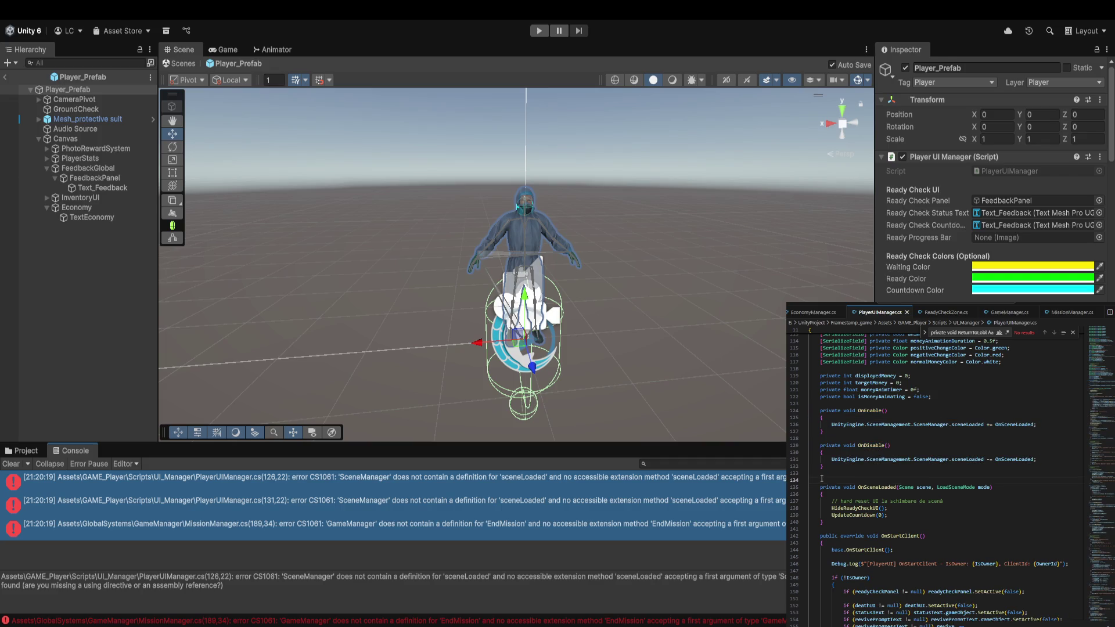
{"action": "key", "text": "BackSpace"}
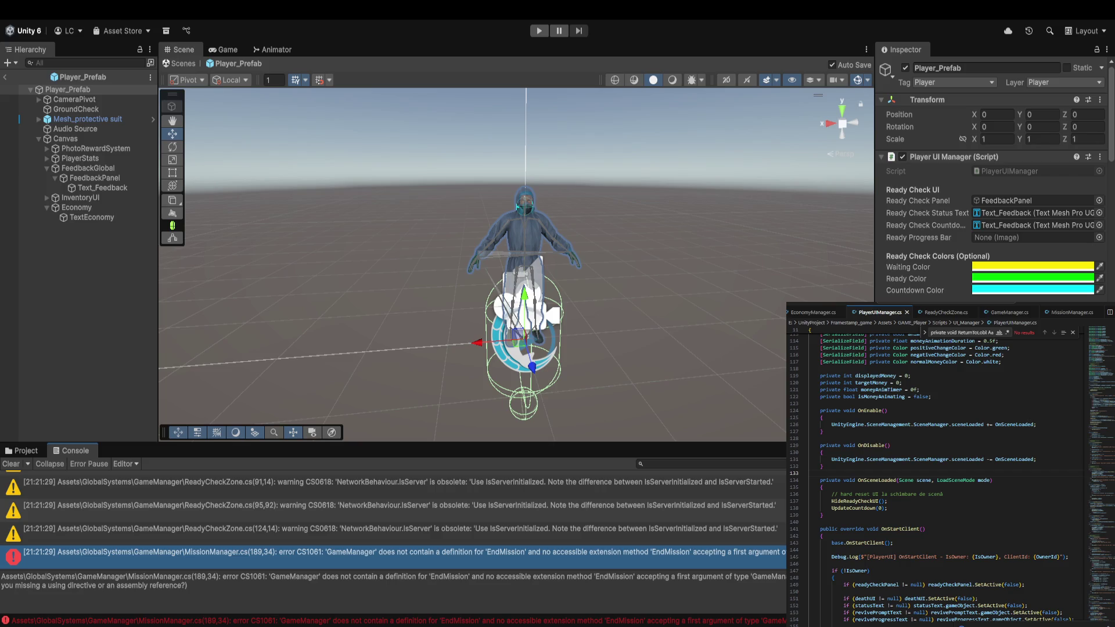
Check the IsOwner uses, then ping and inspect the MissionManager script behind the EndMission error.
{"action": "left_click", "coordinate": [1005, 534]}
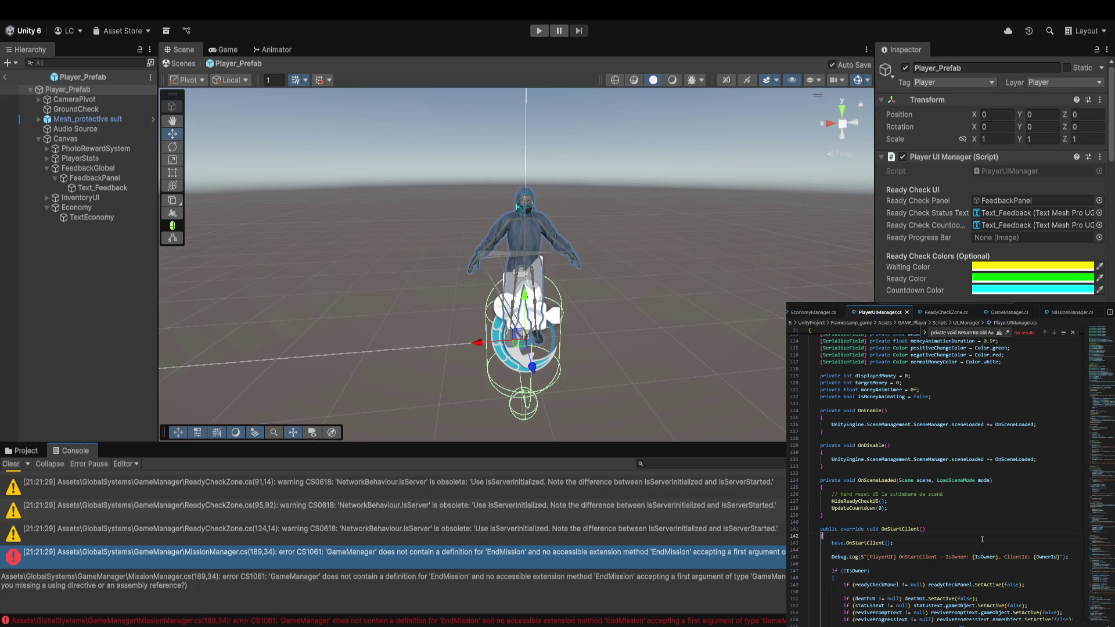
{"action": "left_click", "coordinate": [948, 557]}
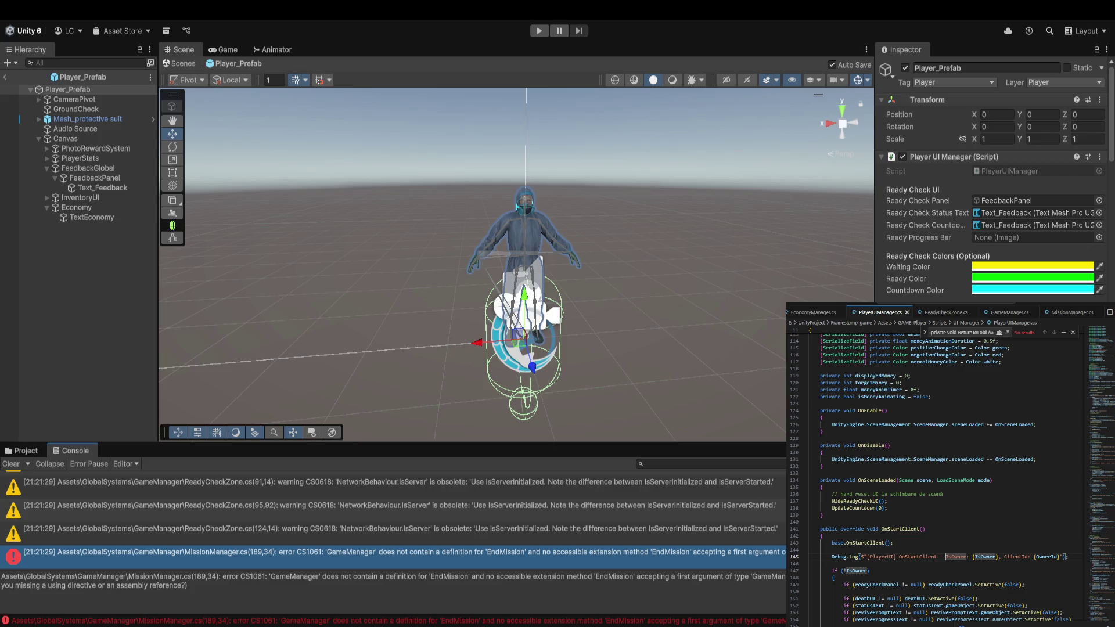
{"action": "left_click", "coordinate": [22, 450]}
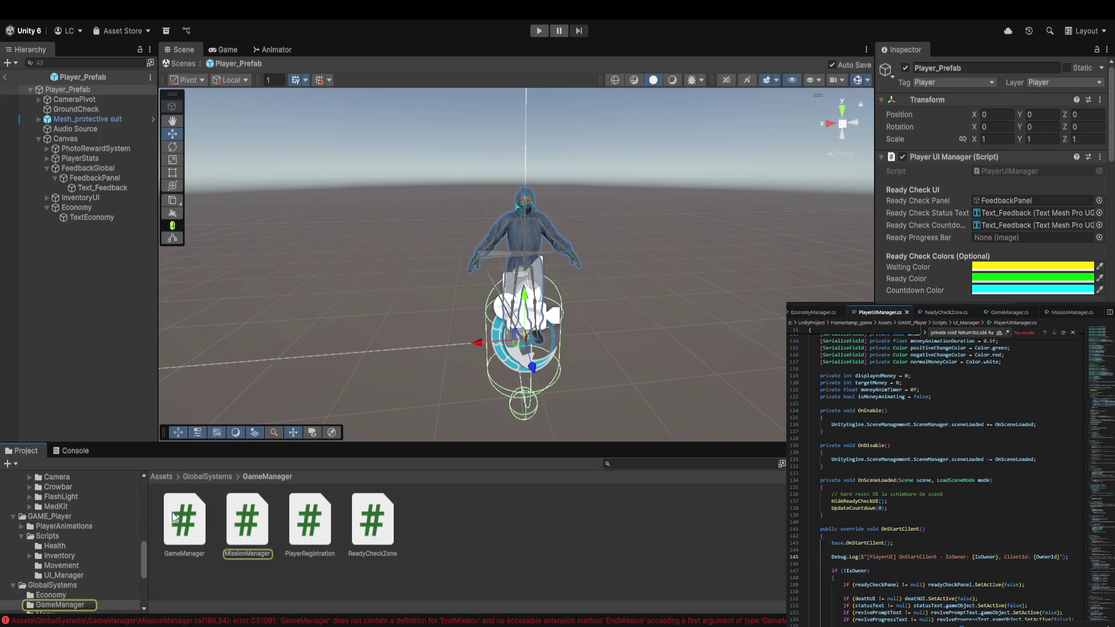
{"action": "left_click", "coordinate": [239, 543]}
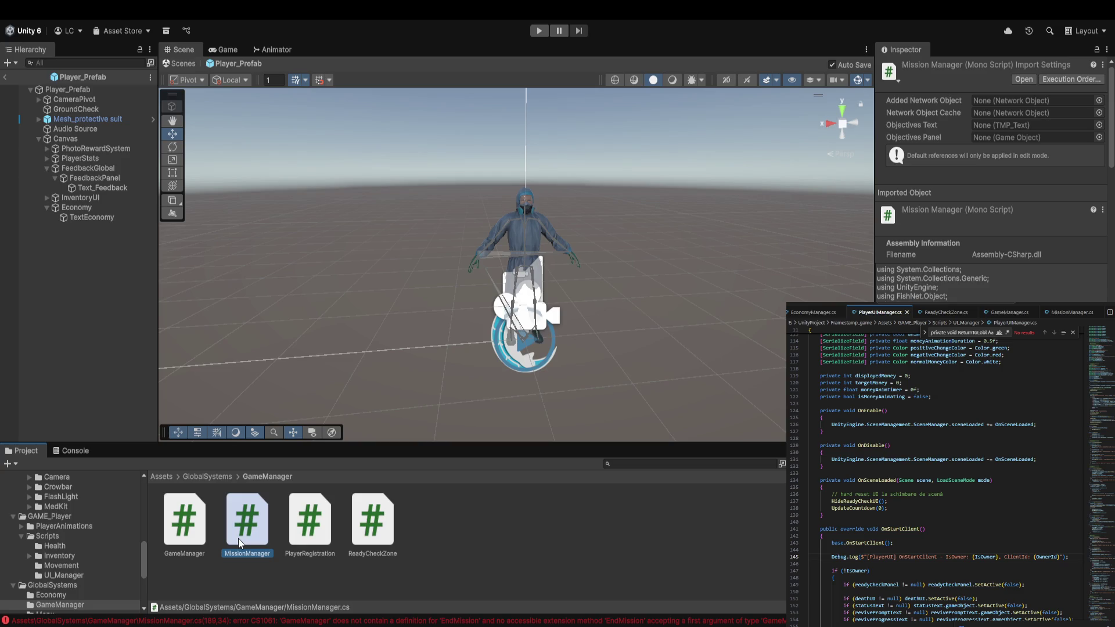
Scroll through MissionManager, then open MissionManager.cs at the CS1061 EndMission error from the Console.
{"action": "scroll", "coordinate": [987, 204], "scroll_direction": "down", "scroll_amount": 3}
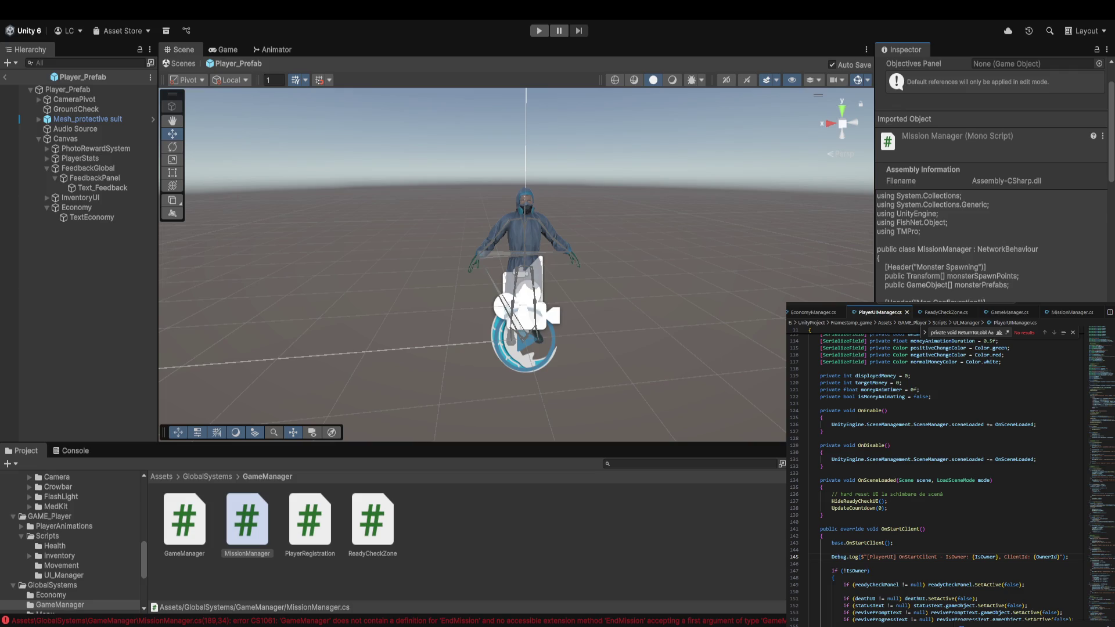
{"action": "scroll", "coordinate": [935, 476], "scroll_direction": "down", "scroll_amount": 7}
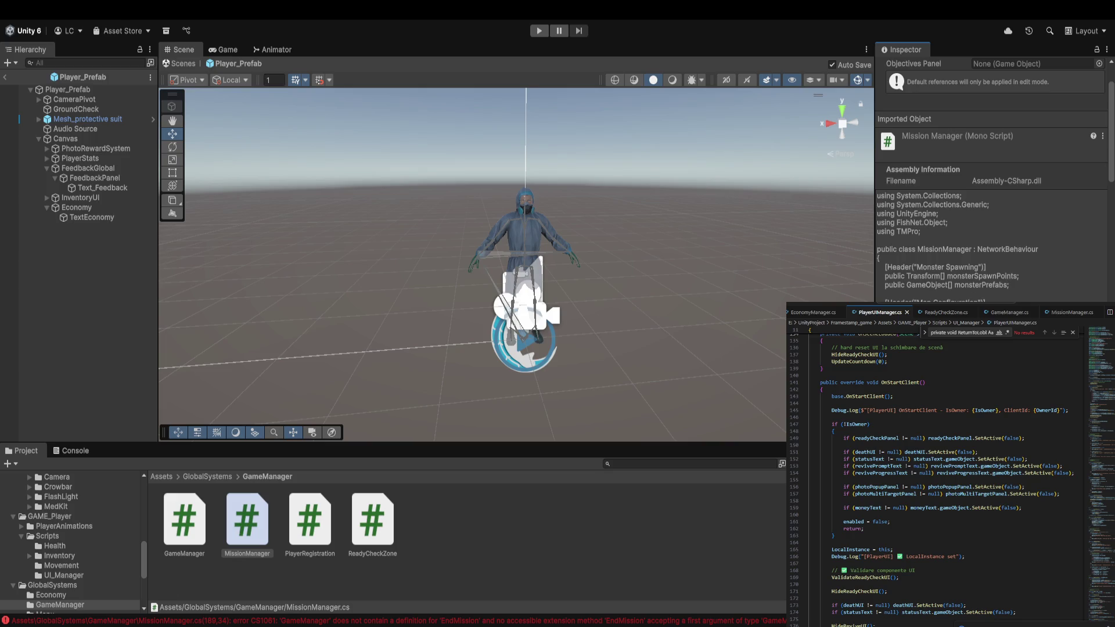
{"action": "scroll", "coordinate": [947, 477], "scroll_direction": "down", "scroll_amount": 20}
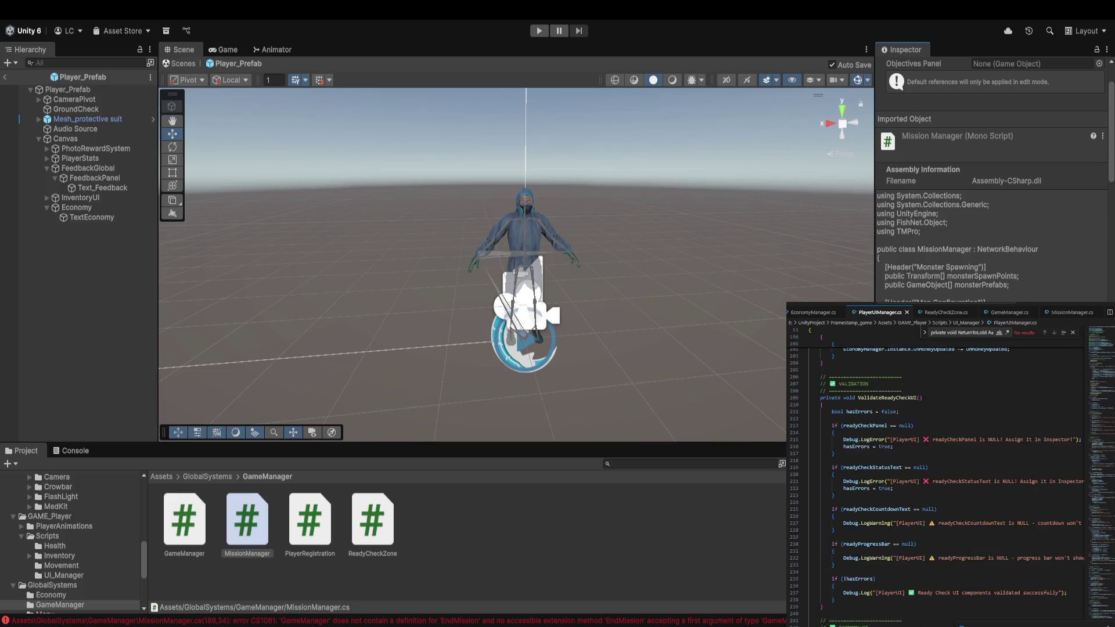
{"action": "scroll", "coordinate": [936, 476], "scroll_direction": "down", "scroll_amount": 16}
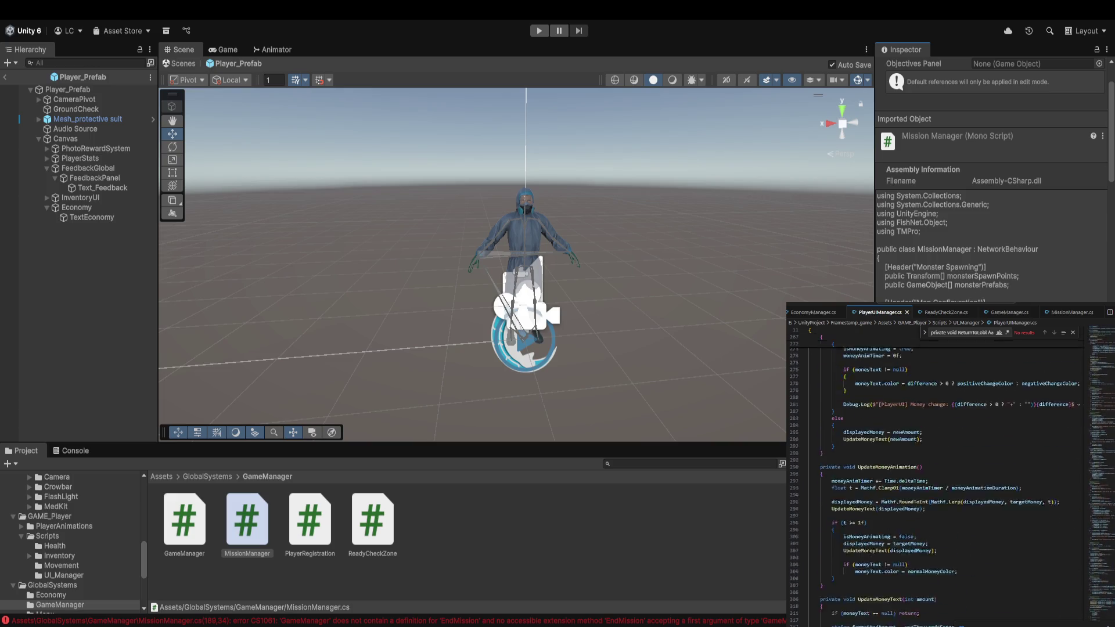
{"action": "left_click", "coordinate": [349, 621]}
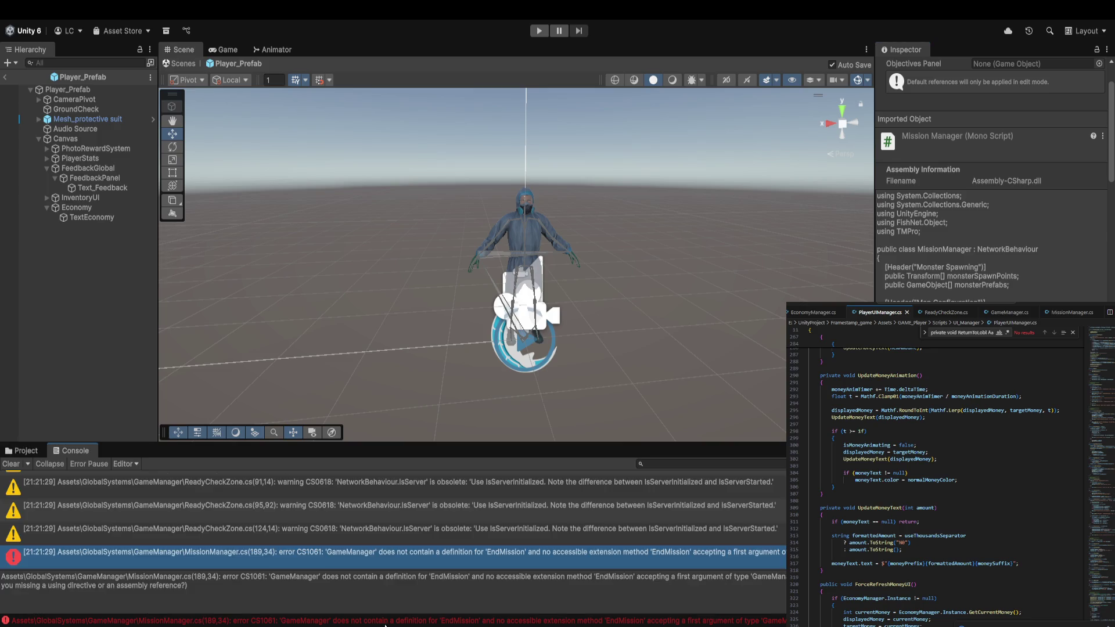
{"action": "double_click", "coordinate": [372, 554]}
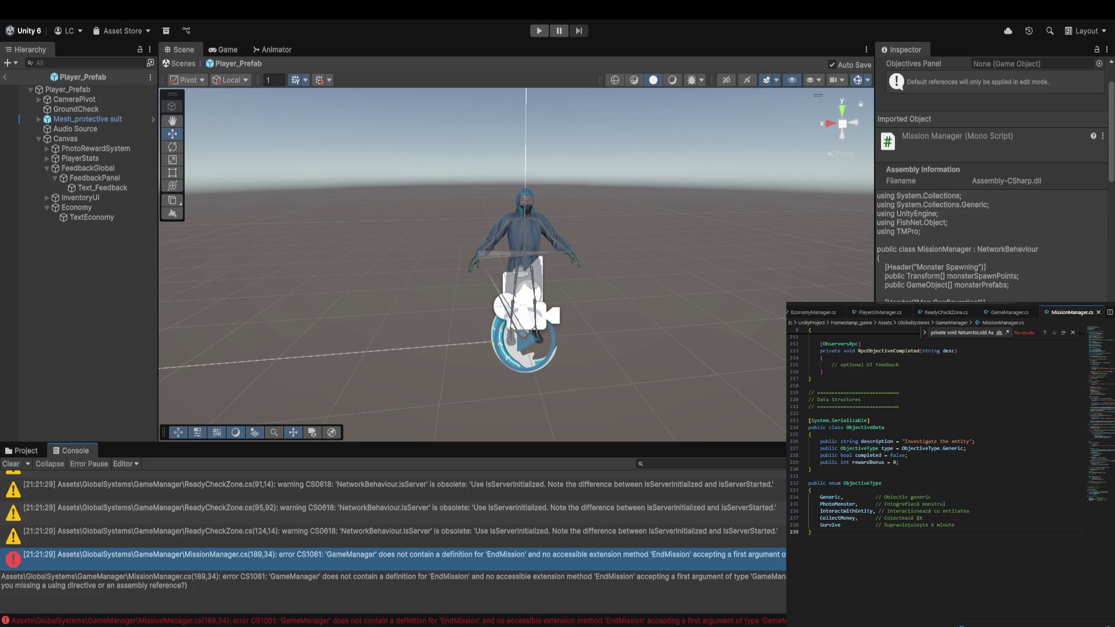
Paste an indented EndMission(int totalReward) method after RpcObjectiveCompleted in MissionManager.cs.
{"action": "scroll", "coordinate": [935, 476], "scroll_direction": "up", "scroll_amount": 6}
{"action": "scroll", "coordinate": [935, 476], "scroll_direction": "up", "scroll_amount": 3}
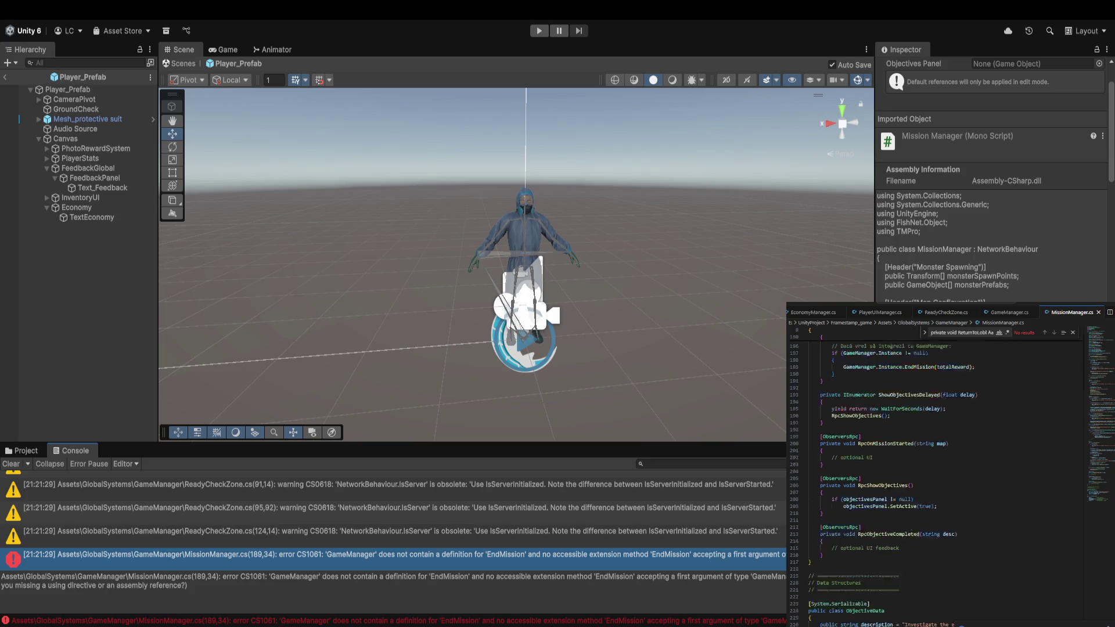
{"action": "left_click", "coordinate": [842, 555]}
{"action": "type", "text": "public void EndMission(int totalReward) {     if (currentState != GameState.InMission)     {         Debug.LogWarning(\"[GameManager] EndMission called, but game is not in mission state!\");         return;     }      Debug.Log($\"[GameManager] Mission ended. Total reward: {totalReward}\");      // Aici poți distribui banii dacă vrei (opțional)     // foreach (var p in allPlayers) { ... }      ReturnToLobby(); }"}
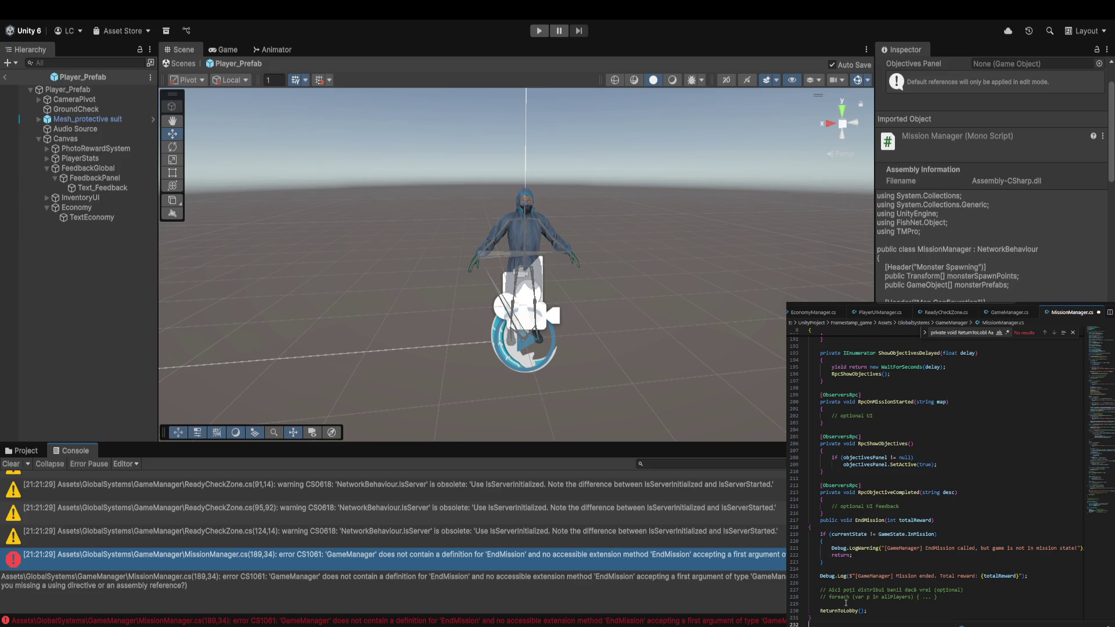
{"action": "left_click_drag", "start_coordinate": [823, 615], "coordinate": [810, 527]}
{"action": "key", "text": "Tab"}
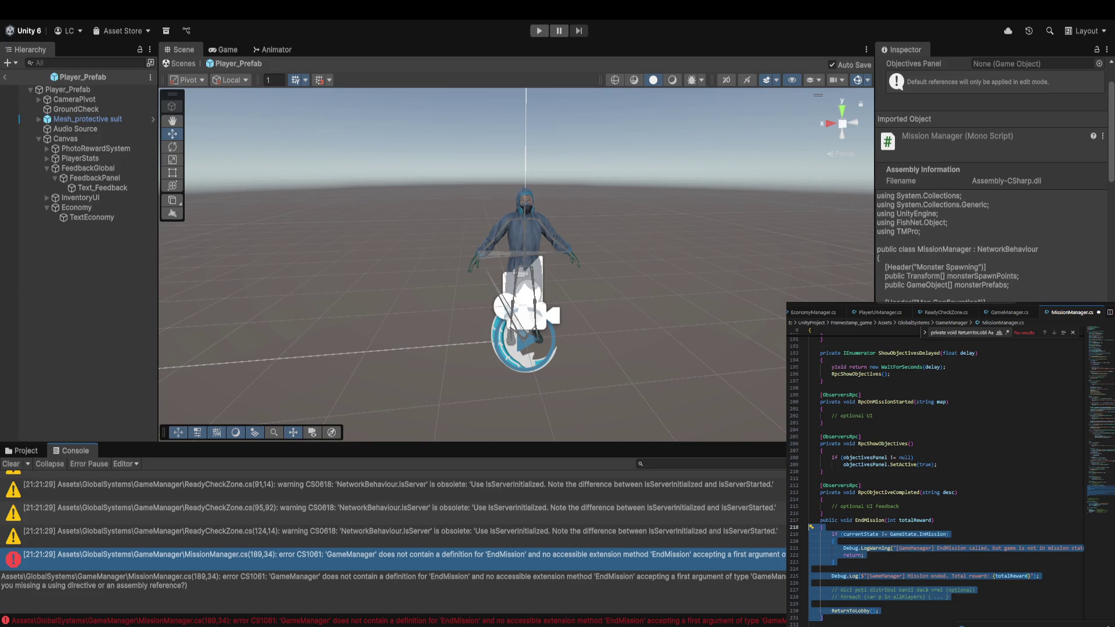
{"action": "left_click", "coordinate": [597, 575]}
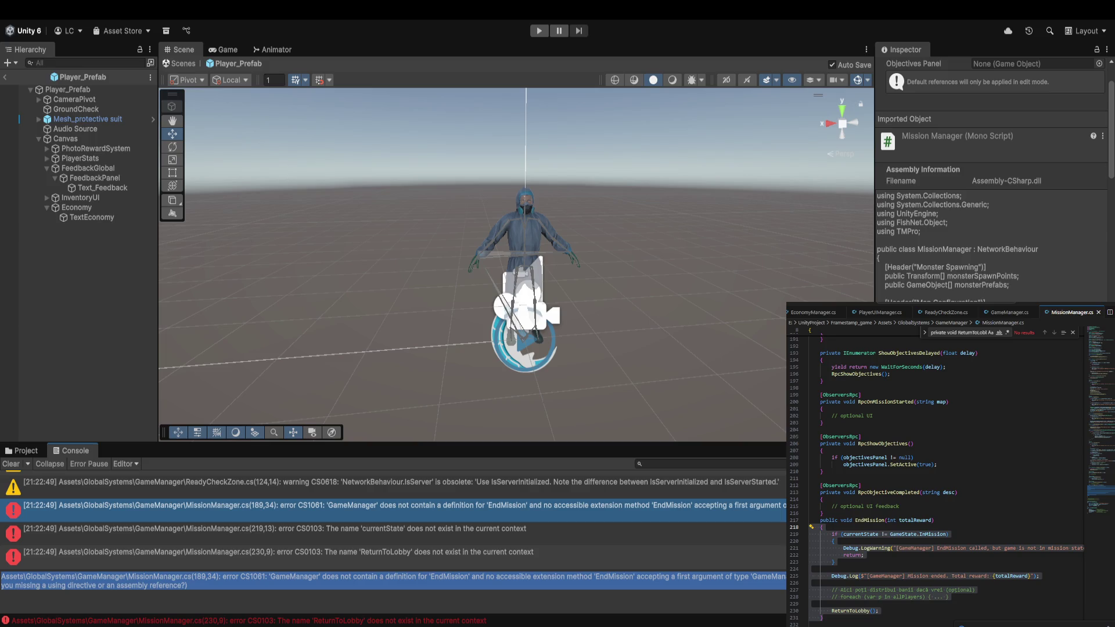
Delete the EndMission method from MissionManager.cs and switch to GameManager.cs.
{"action": "left_click", "coordinate": [930, 566]}
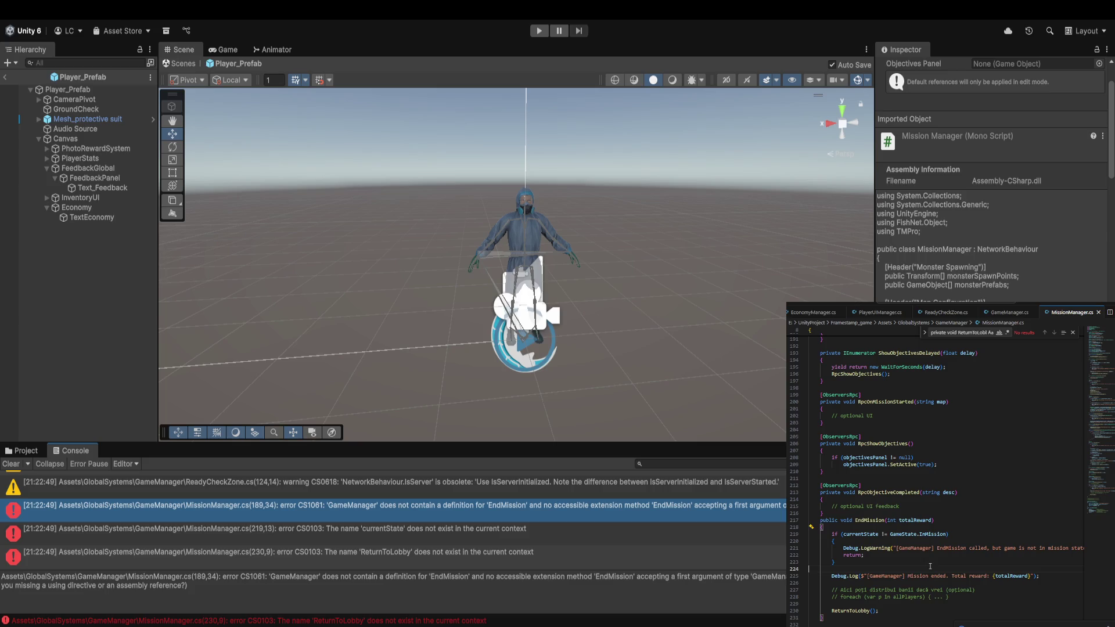
{"action": "key", "text": "ctrl+z"}
{"action": "key", "text": "BackSpace"}
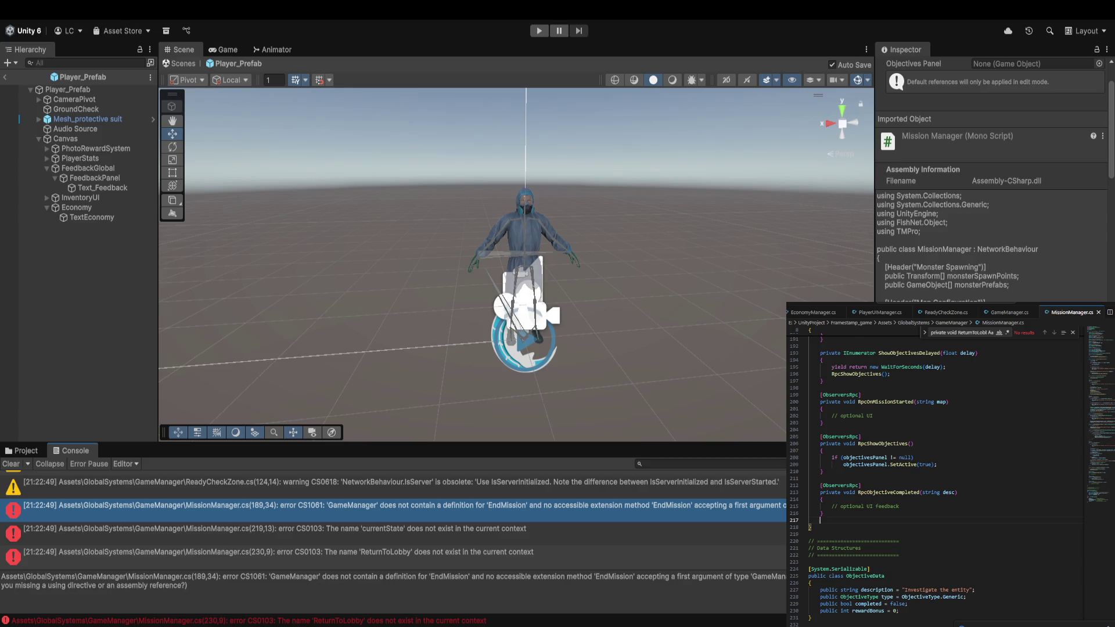
{"action": "left_click", "coordinate": [1008, 312]}
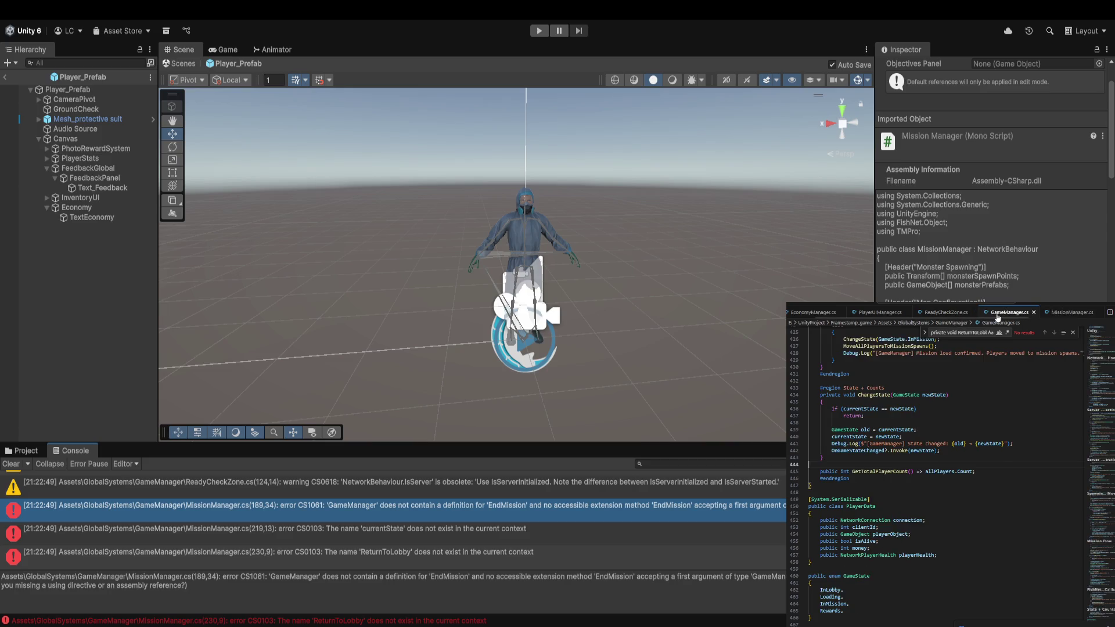
Paste EndMission(int totalReward) after the State #endregion in GameManager.cs, indent its body, and let Unity recompile.
{"action": "scroll", "coordinate": [862, 487], "scroll_direction": "up", "scroll_amount": 4}
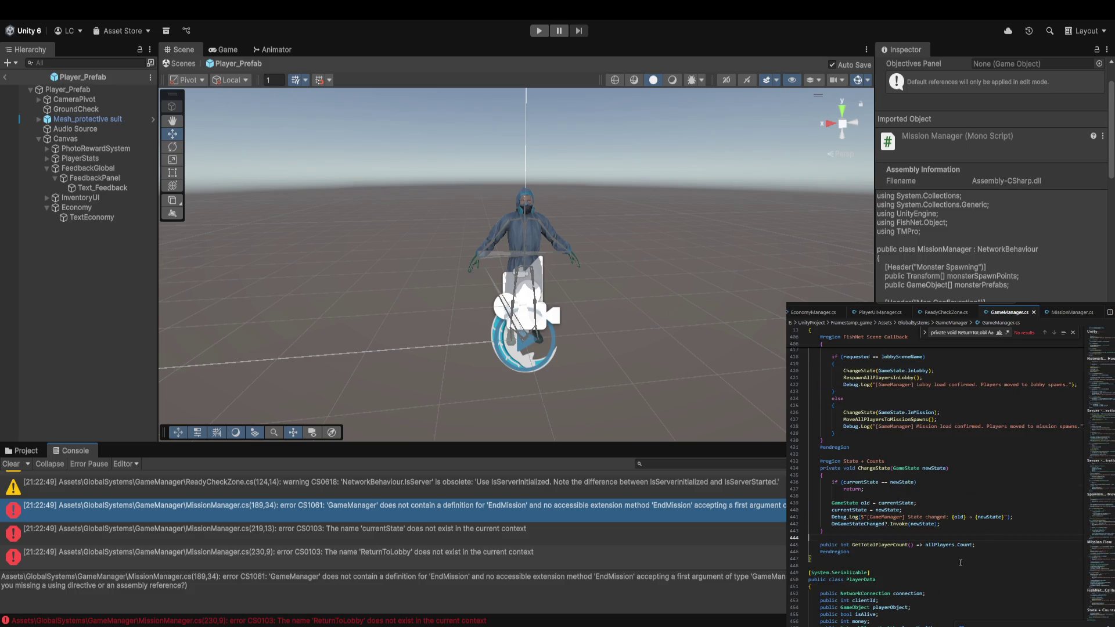
{"action": "scroll", "coordinate": [839, 526], "scroll_direction": "down", "scroll_amount": 2}
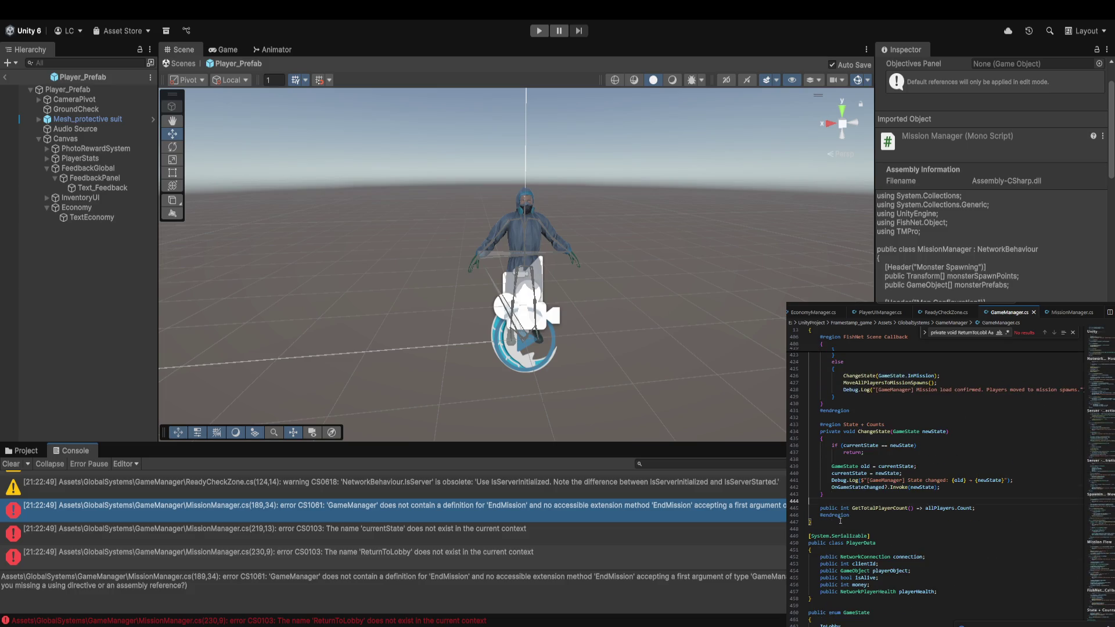
{"action": "left_click", "coordinate": [862, 516]}
{"action": "key", "text": "ctrl+v"}
{"action": "mouse_move", "coordinate": [818, 613]}
{"action": "left_mouse_down"}
{"action": "mouse_move", "coordinate": [831, 557]}
{"action": "mouse_move", "coordinate": [811, 526]}
{"action": "left_mouse_up"}
{"action": "key", "text": "Tab"}
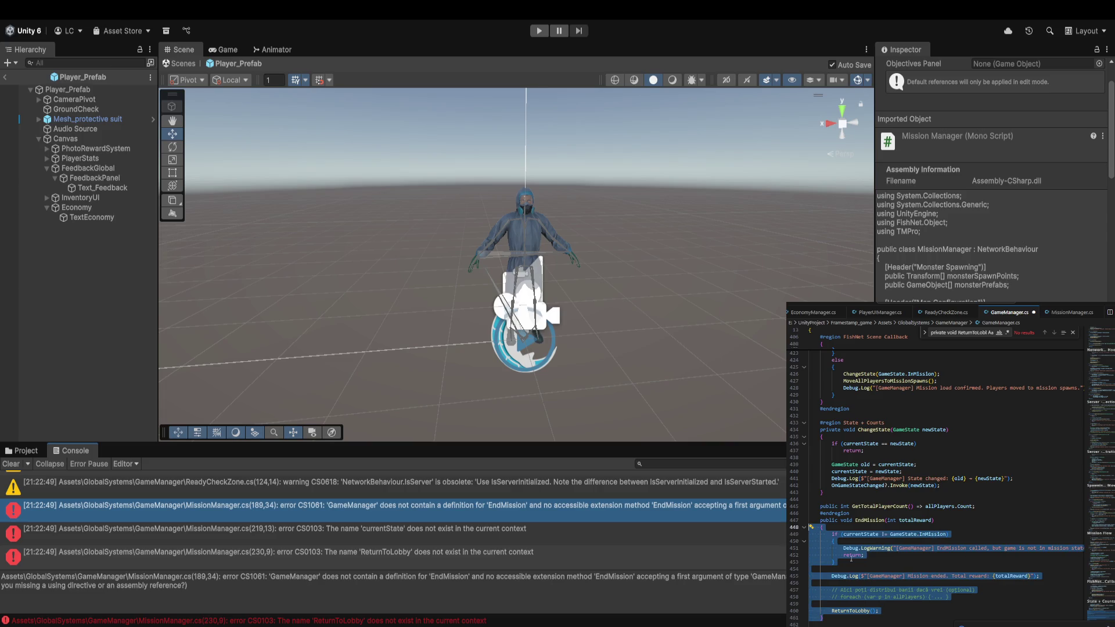
{"action": "left_click", "coordinate": [549, 568]}
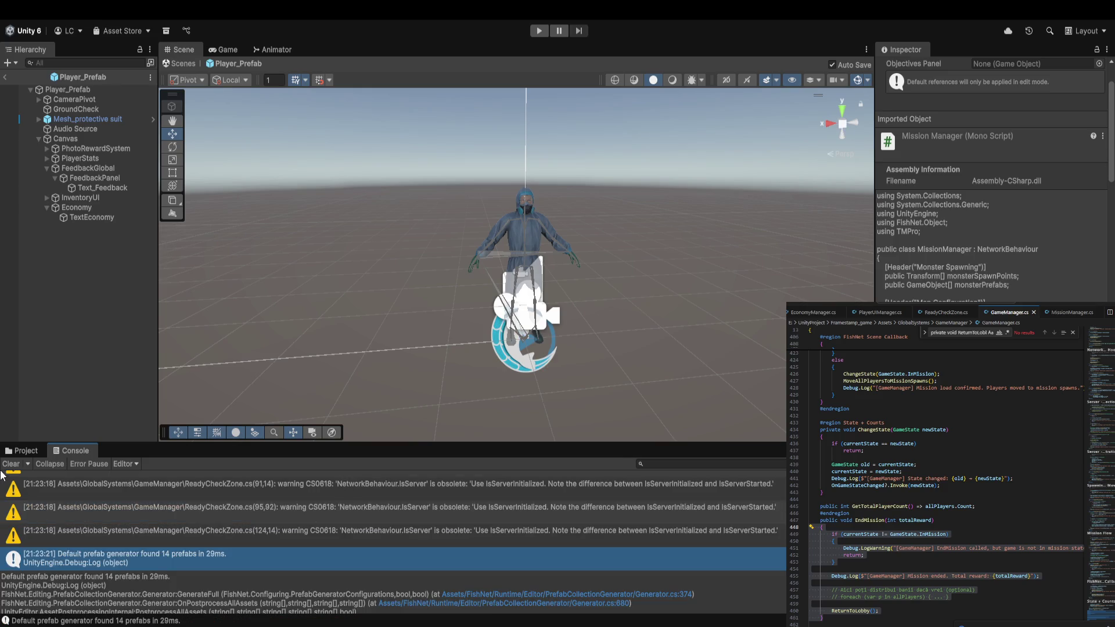
Clear the Console warnings and show the Assets/GlobalSystems/GameManager scripts folder.
{"action": "left_click", "coordinate": [11, 465]}
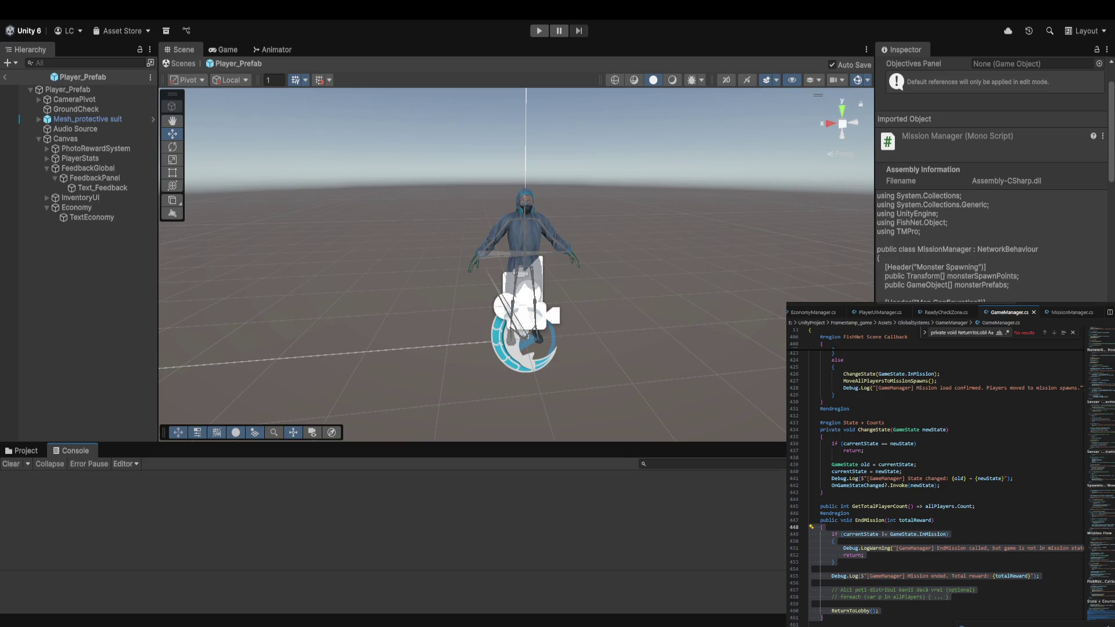
{"action": "left_click", "coordinate": [10, 452]}
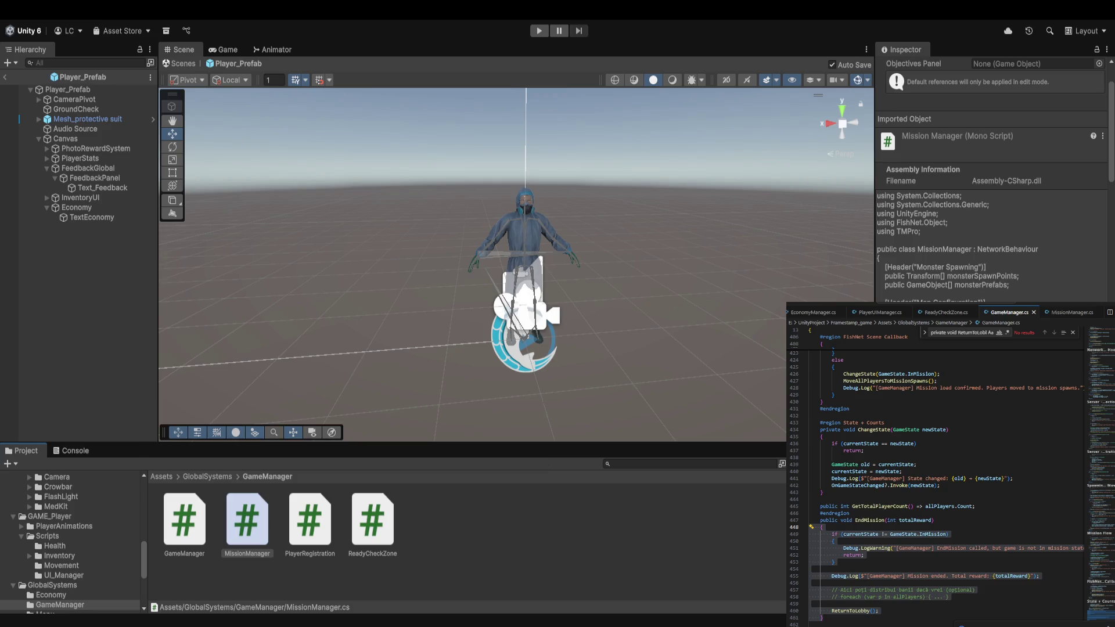
{"action": "left_click", "coordinate": [637, 551]}
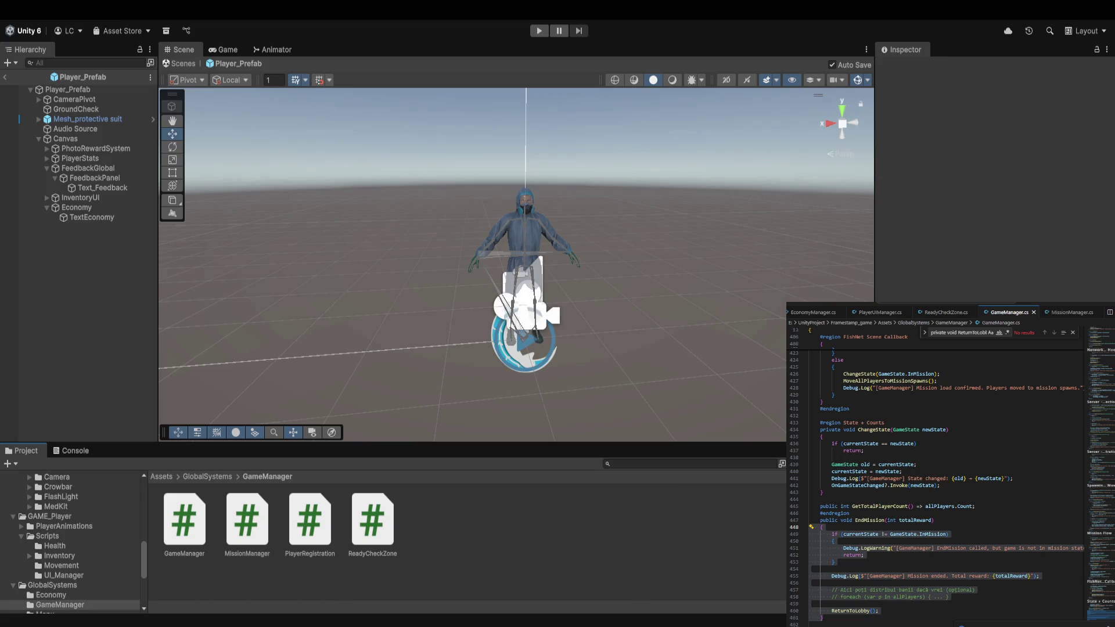
Insert a blank line between #endregion and EndMission in GameManager.cs, then start Play mode.
{"action": "left_click", "coordinate": [1019, 582]}
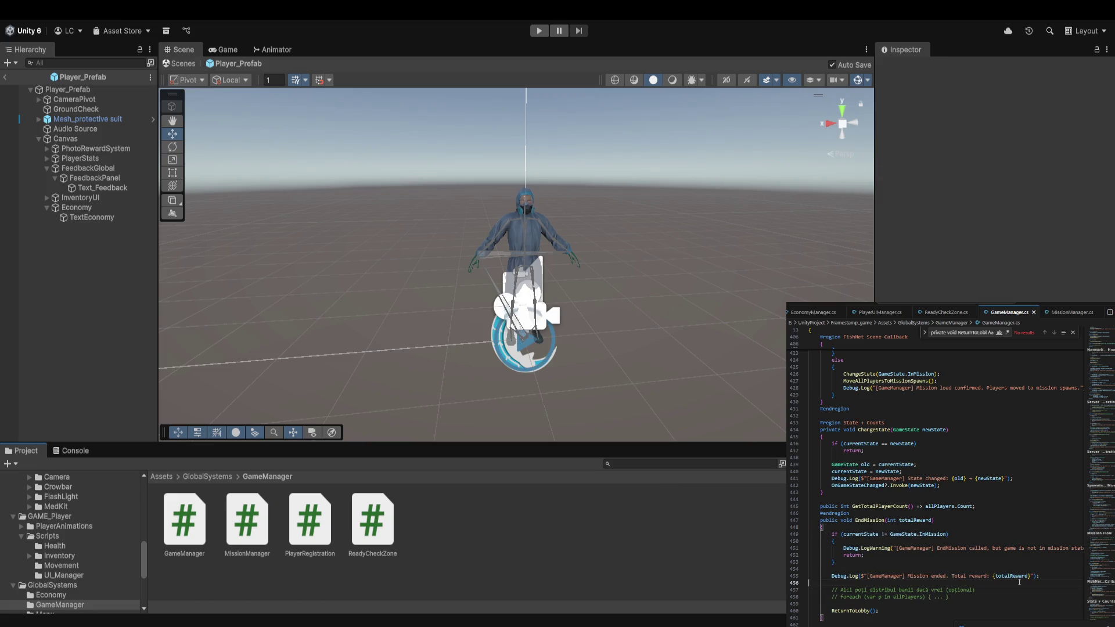
{"action": "left_click", "coordinate": [930, 513]}
{"action": "key", "text": "Return"}
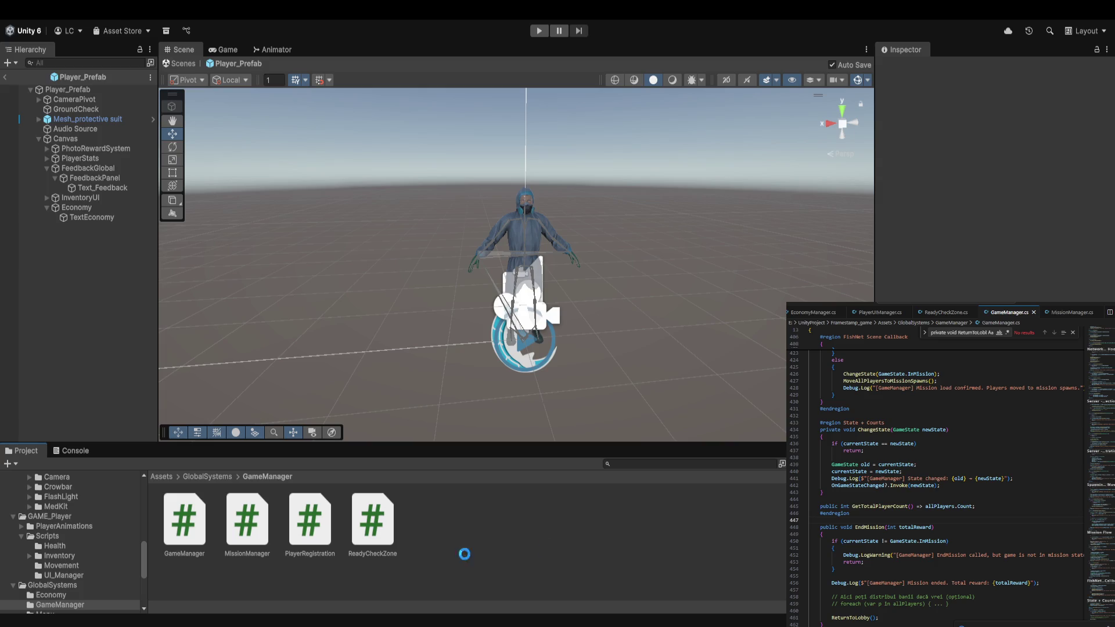
{"action": "scroll", "coordinate": [935, 477], "scroll_direction": "down", "scroll_amount": 2}
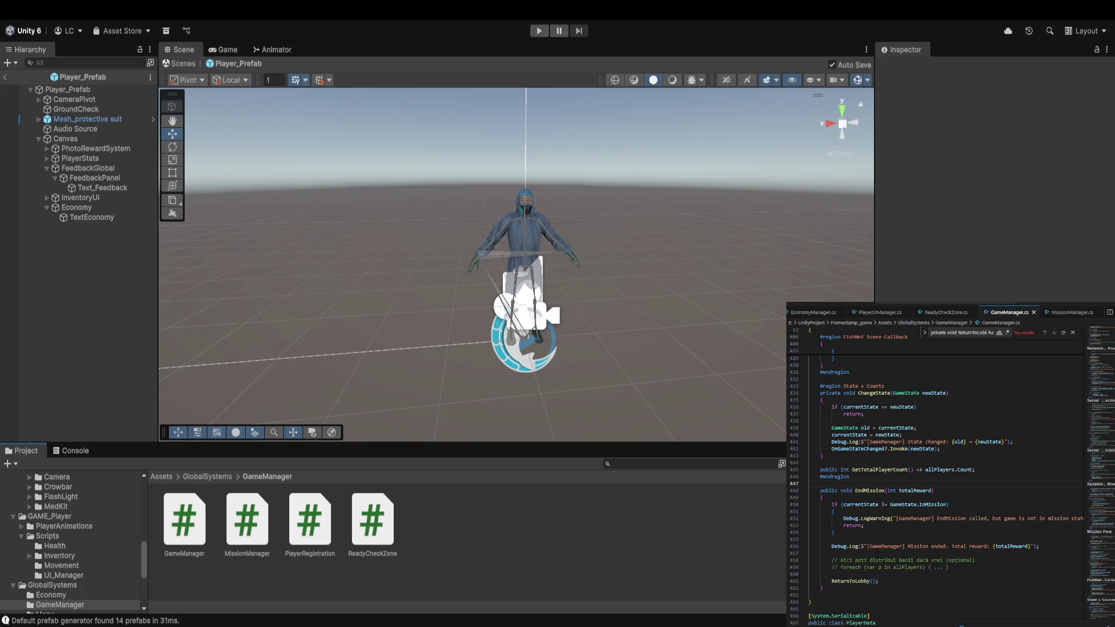
{"action": "left_click", "coordinate": [168, 64]}
Create a lobby in the Game view, walk forward into Cathedral_Game, then stop Play mode.
{"action": "left_click", "coordinate": [541, 32]}
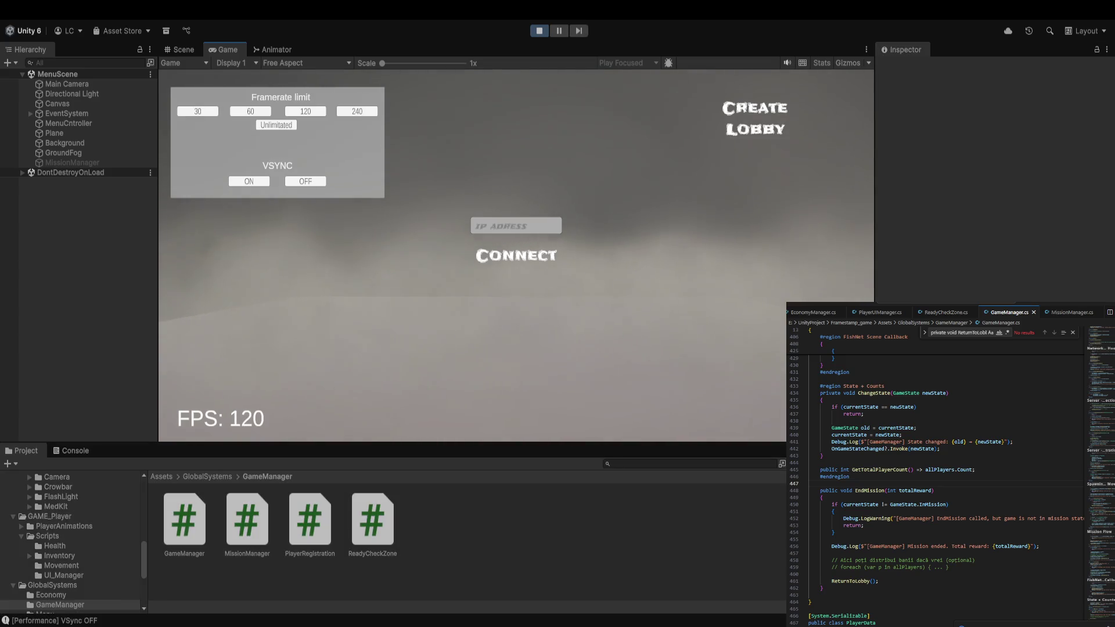
{"action": "left_click", "coordinate": [768, 112]}
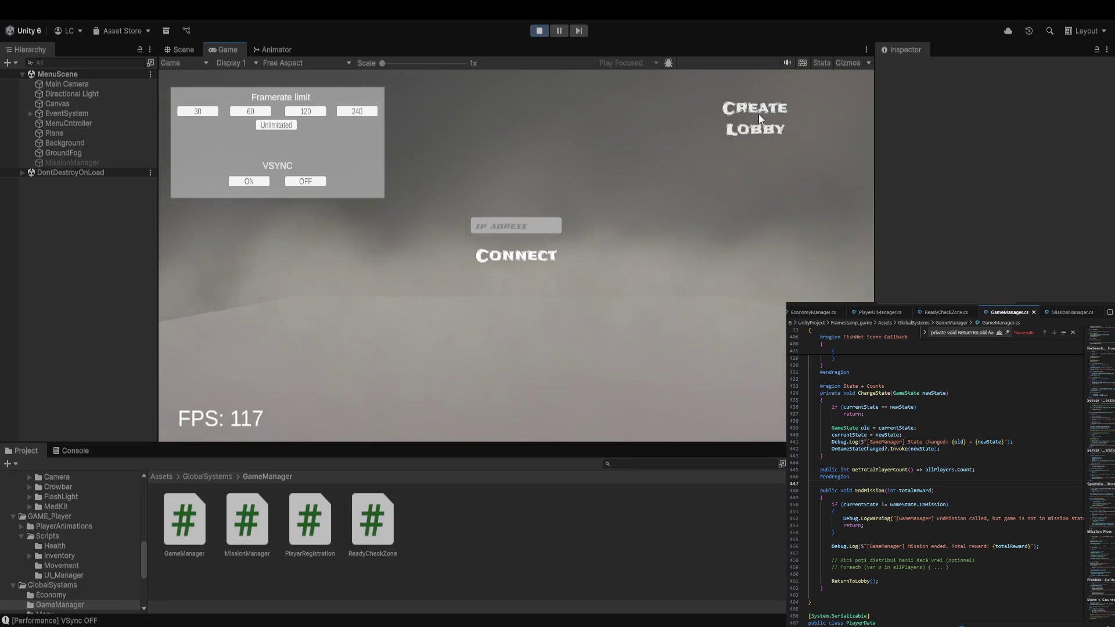
{"action": "key", "text": "w"}
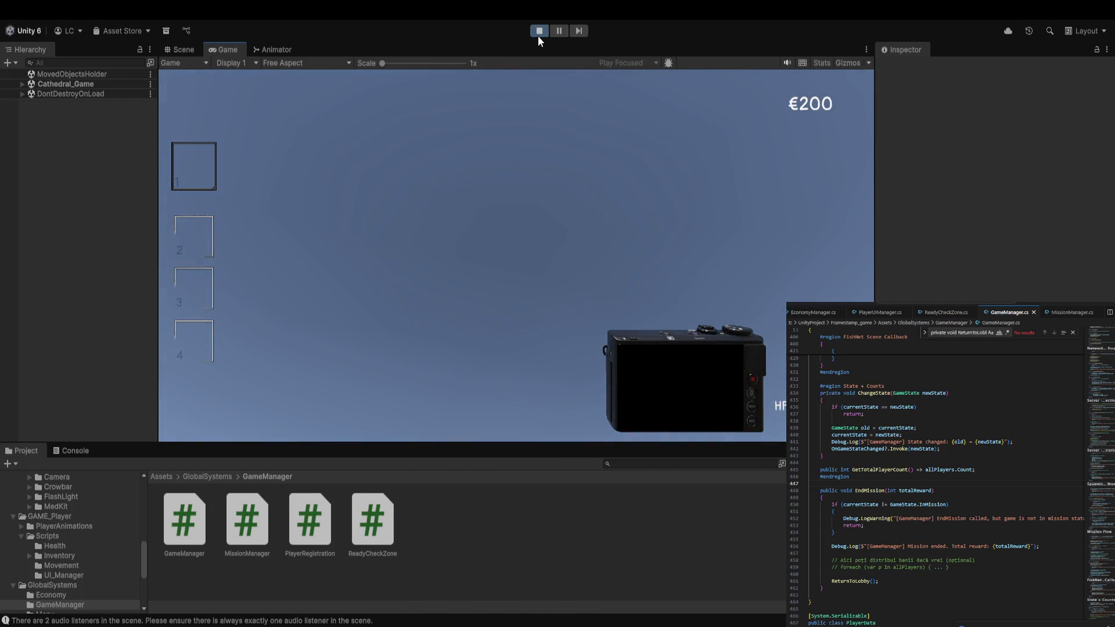
{"action": "left_click", "coordinate": [539, 32]}
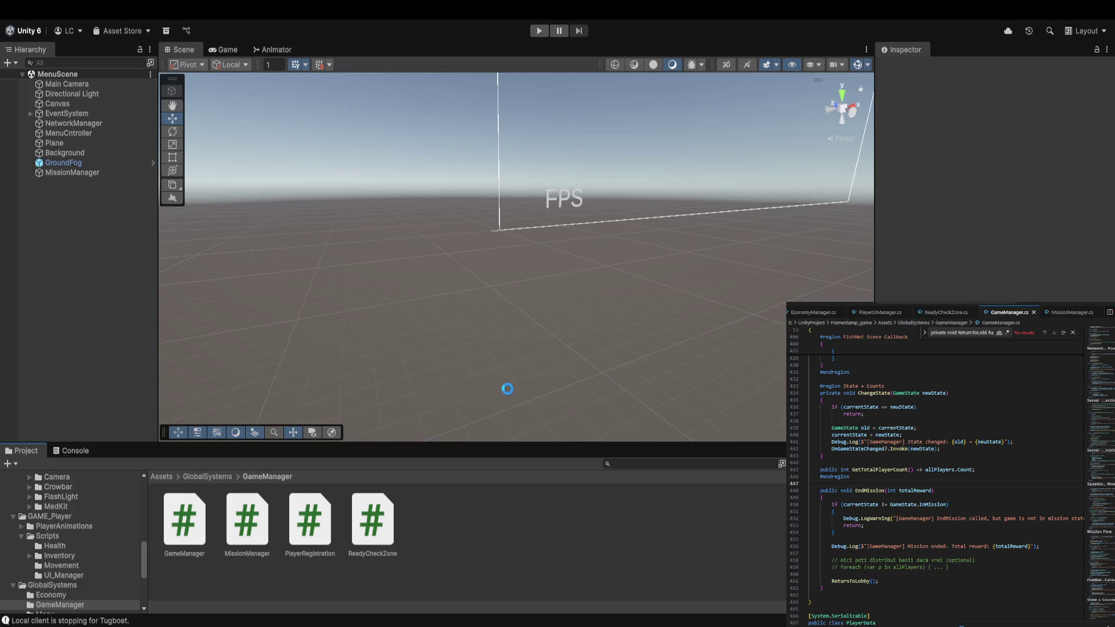
Play-test with Ctrl+P, walking to the van so the countdown loads Cathedral_Game, then stop Play mode.
{"action": "key", "text": "ctrl+p"}
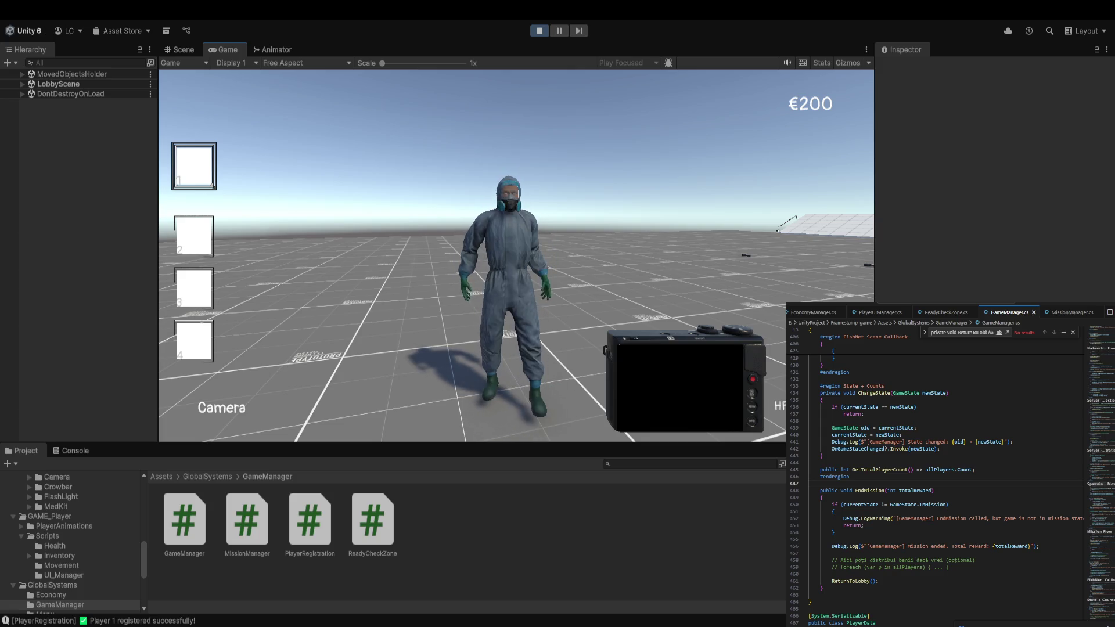
{"action": "key", "text": "d"}
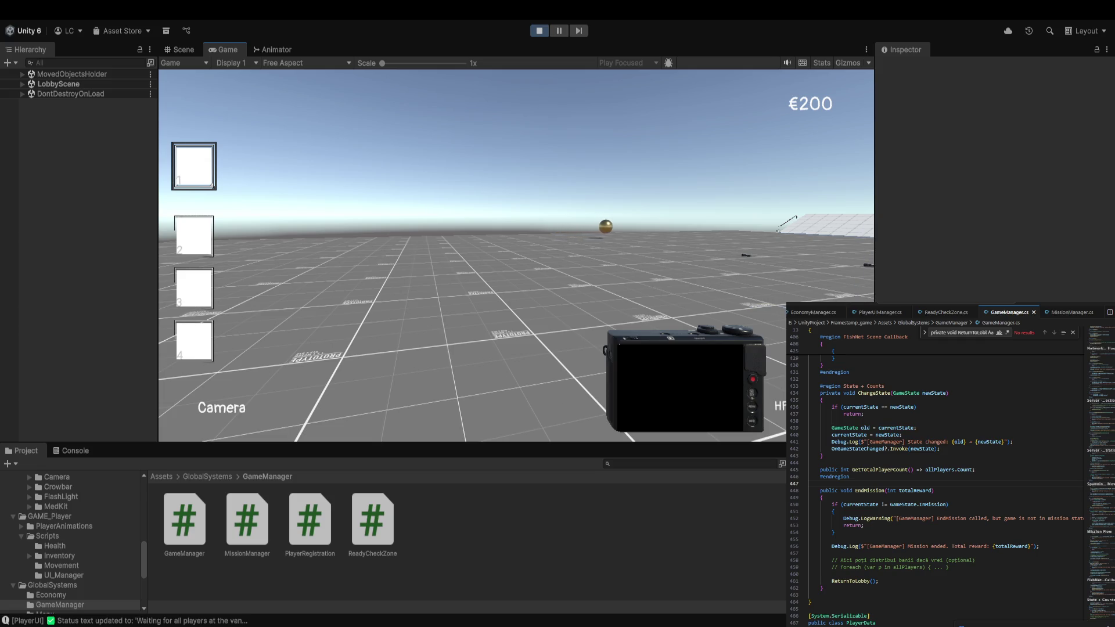
{"action": "key", "text": "w"}
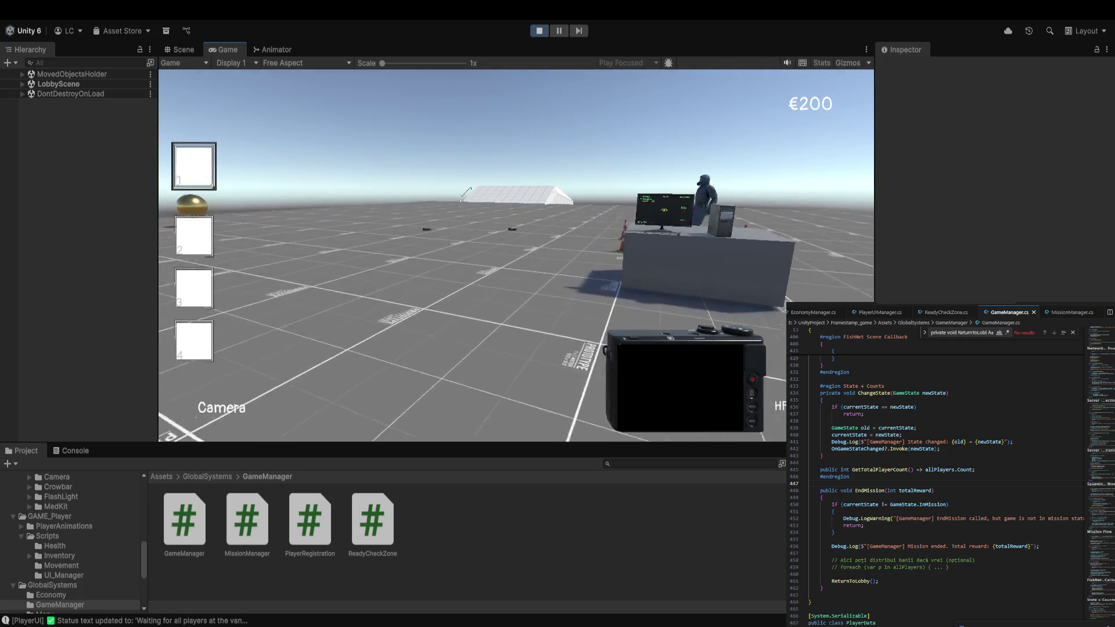
{"action": "key", "text": "w"}
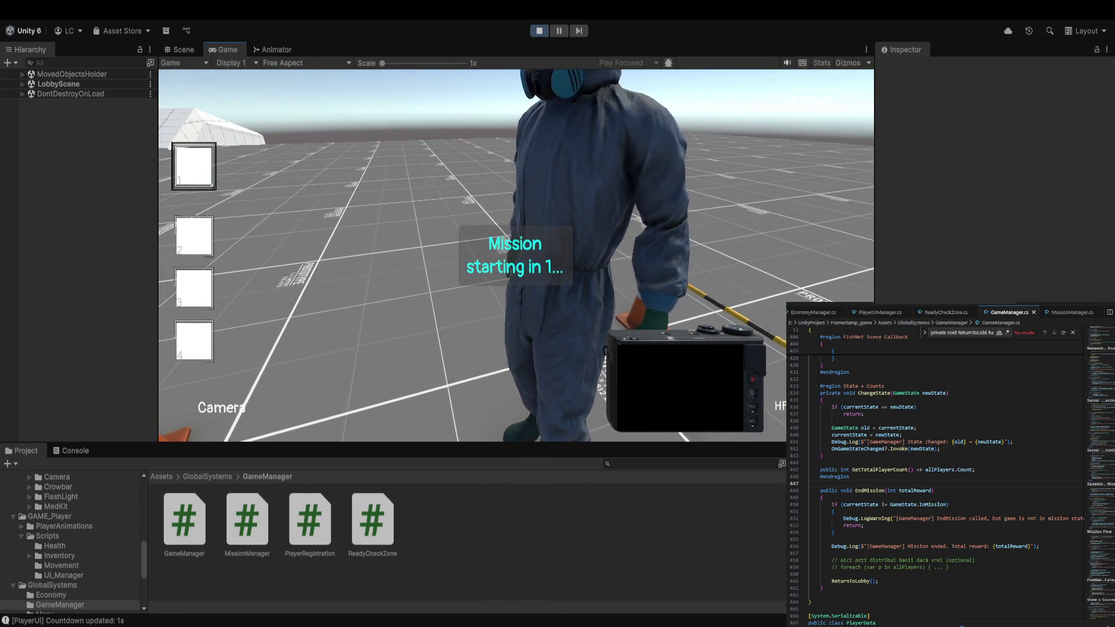
{"action": "key", "text": "w"}
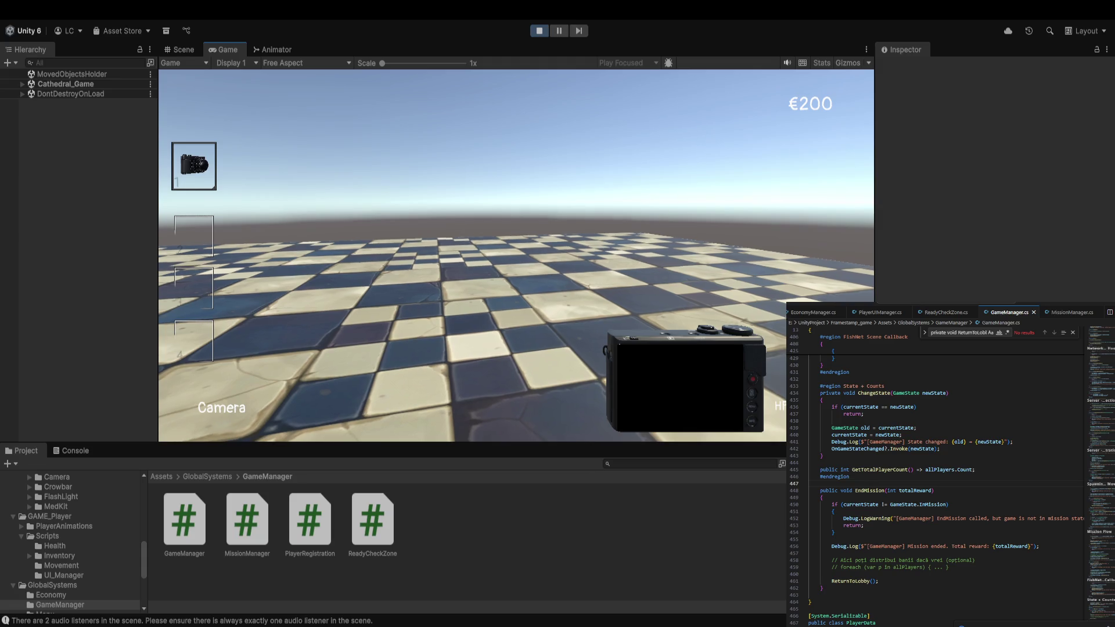
{"action": "key", "text": "w"}
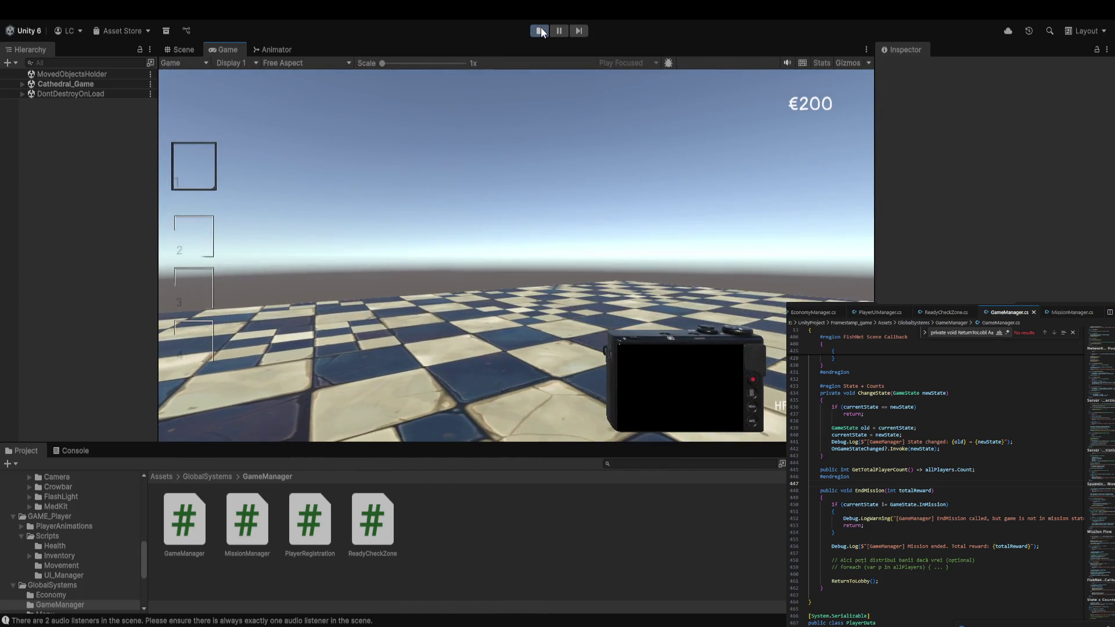
{"action": "left_click", "coordinate": [540, 29]}
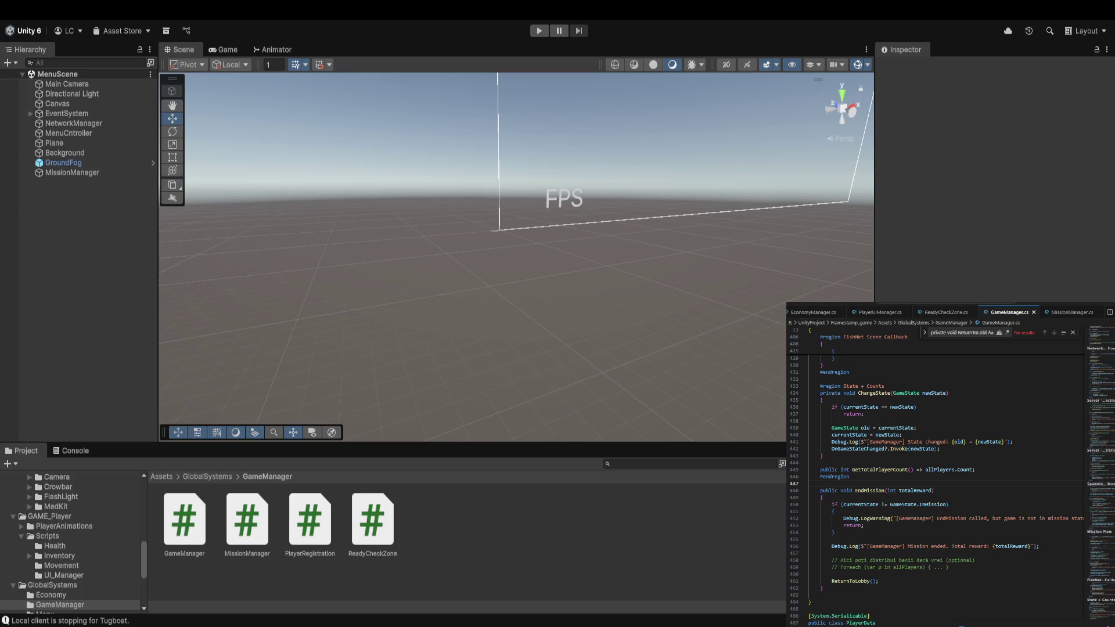
Orbit the Scene view around the FPS canvas and scroll back up the Project window.
{"action": "mouse_move", "coordinate": [371, 299]}
{"action": "left_mouse_down"}
{"action": "mouse_move", "coordinate": [535, 298]}
{"action": "mouse_move", "coordinate": [541, 288]}
{"action": "left_mouse_up"}
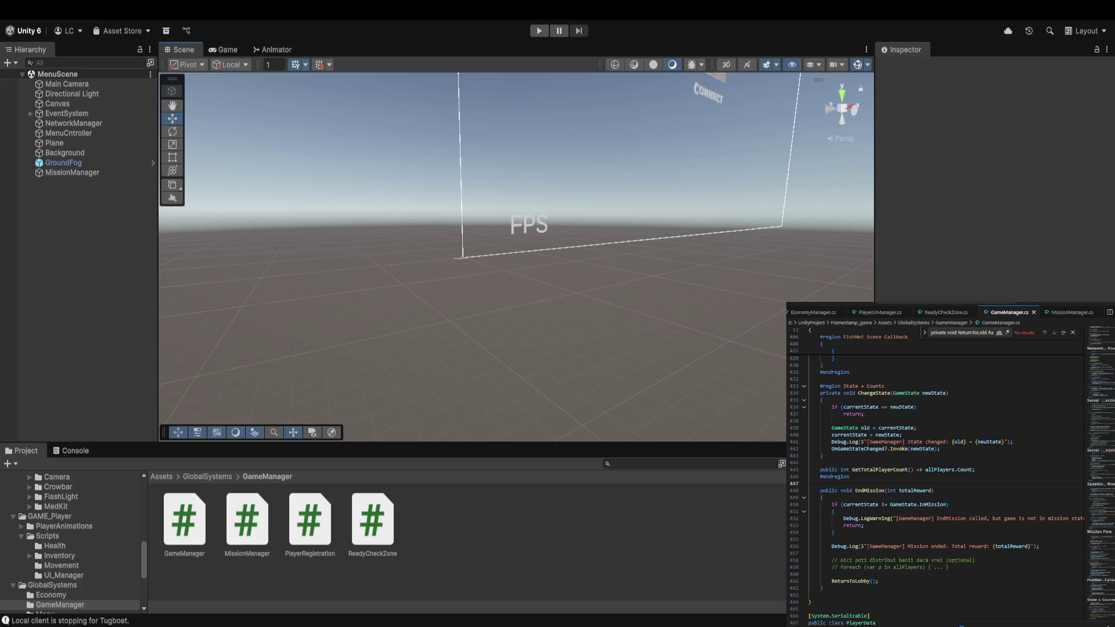
{"action": "scroll", "coordinate": [70, 543], "scroll_direction": "up", "scroll_amount": 3}
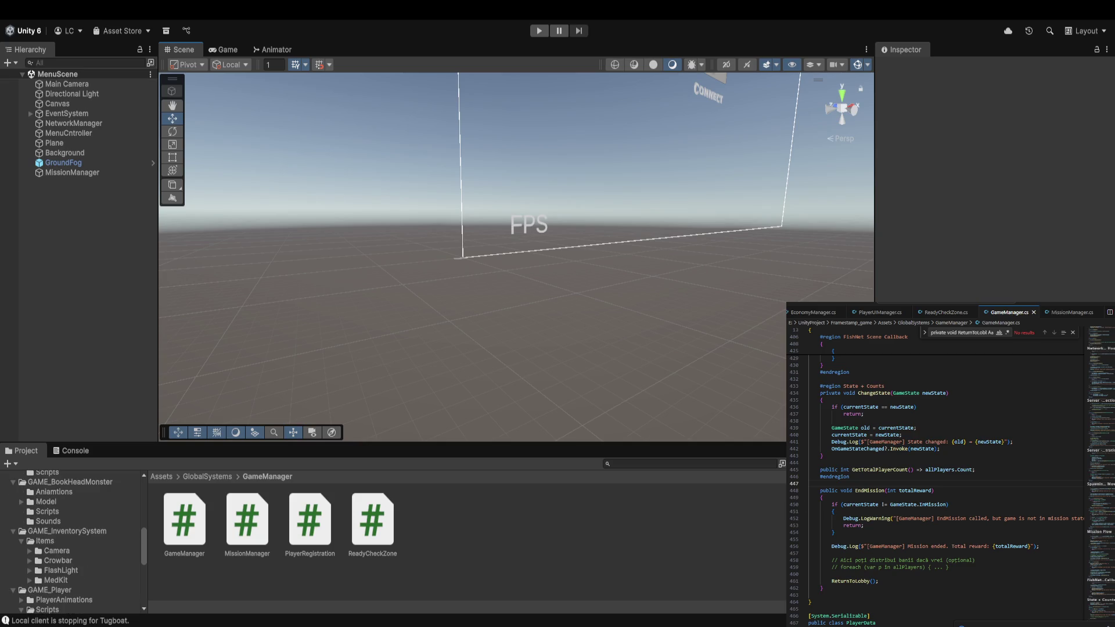
Browse the GameManager, Camera and Movement folders, then select Assets/GAME_Player/Scripts/UI_Manager showing PlayerUIManager.
{"action": "left_click", "coordinate": [185, 519]}
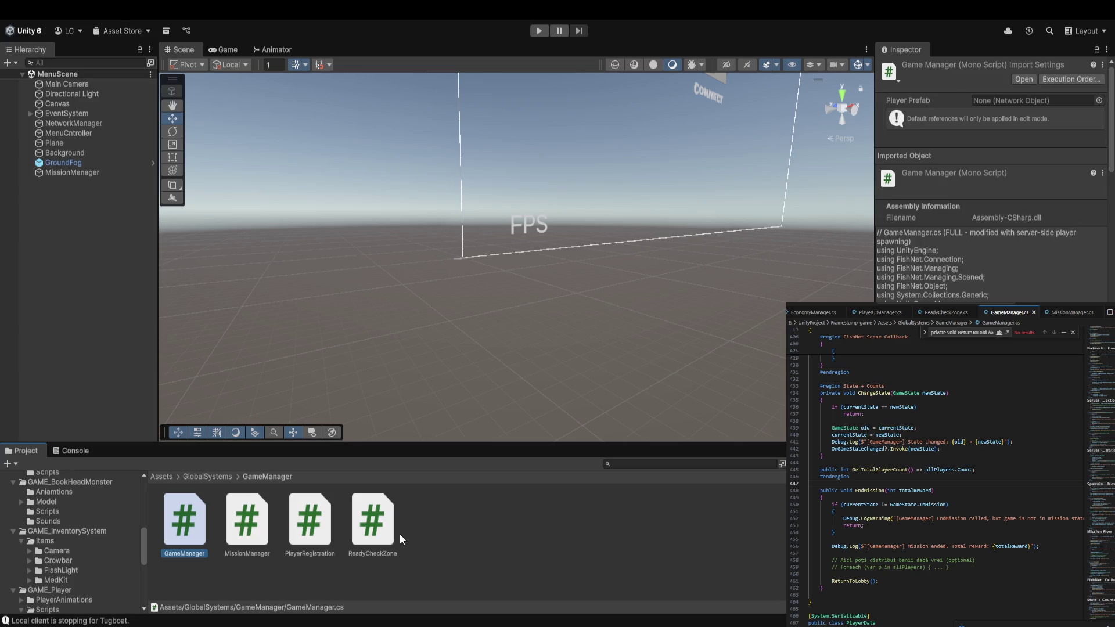
{"action": "left_click", "coordinate": [372, 531], "text": "shift"}
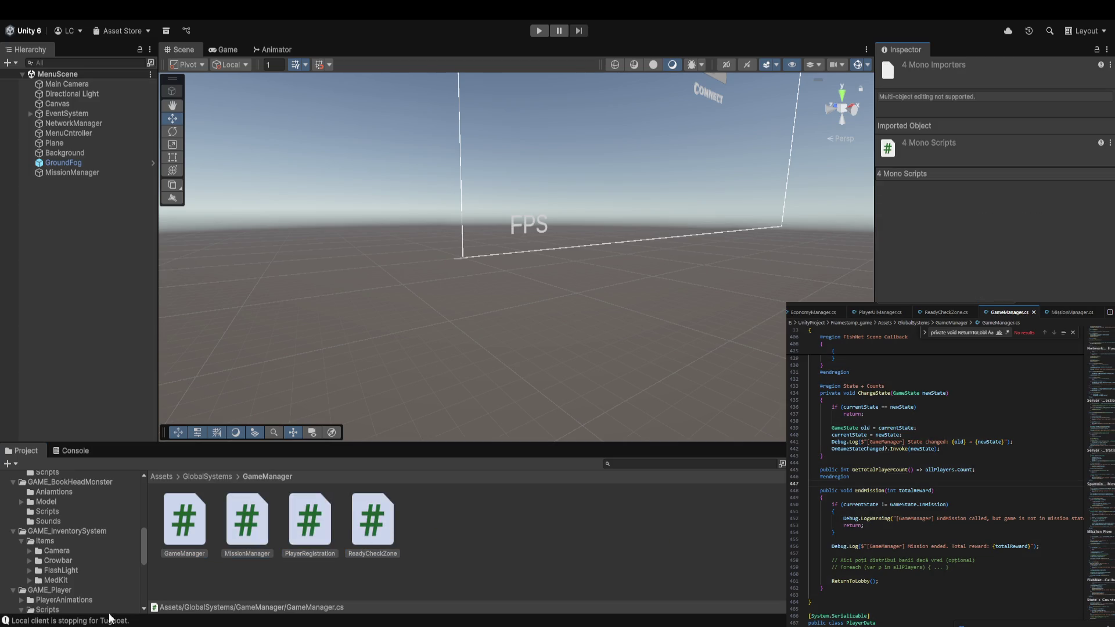
{"action": "scroll", "coordinate": [86, 540], "scroll_direction": "down", "scroll_amount": 2}
{"action": "scroll", "coordinate": [65, 555], "scroll_direction": "down", "scroll_amount": 2}
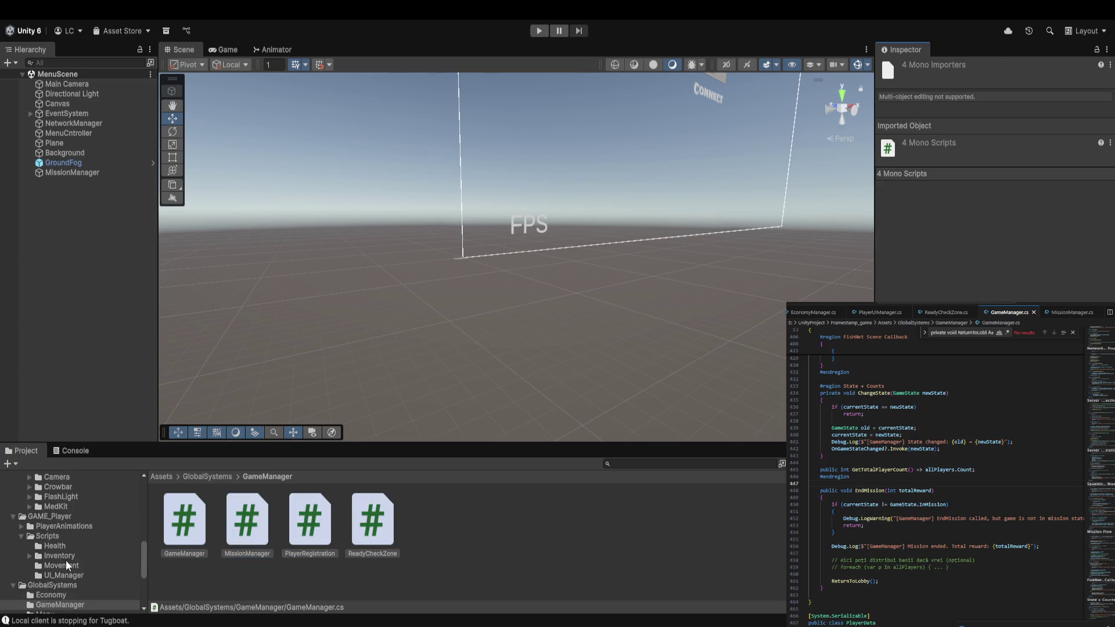
{"action": "scroll", "coordinate": [68, 560], "scroll_direction": "up", "scroll_amount": 3}
{"action": "left_click", "coordinate": [79, 551]}
{"action": "scroll", "coordinate": [78, 561], "scroll_direction": "down", "scroll_amount": 3}
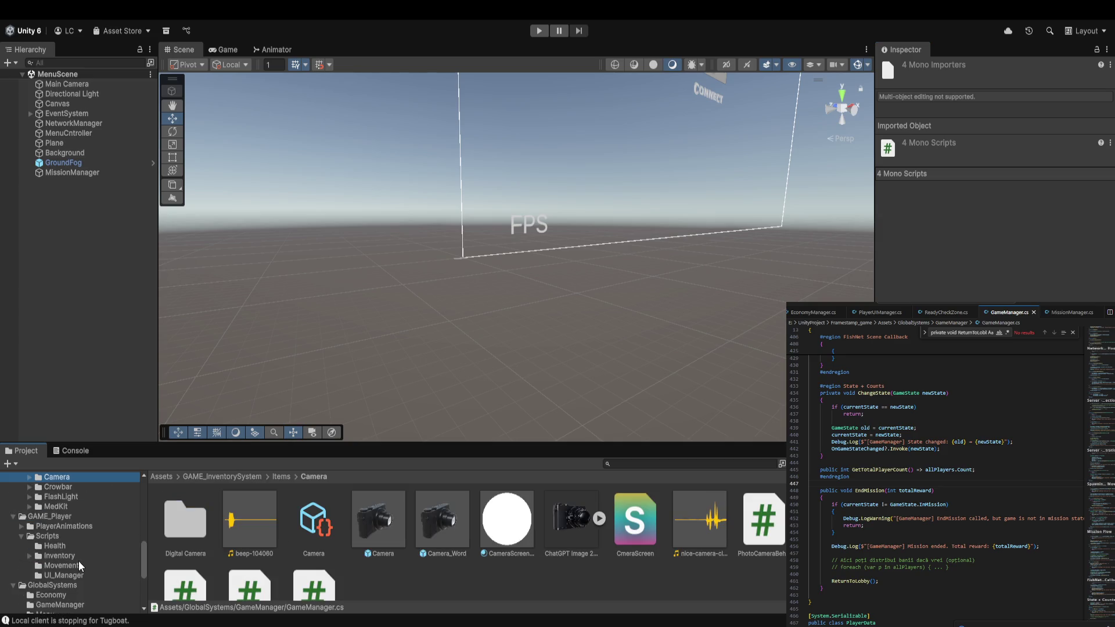
{"action": "left_click", "coordinate": [64, 565]}
{"action": "left_click", "coordinate": [64, 575]}
{"action": "left_click", "coordinate": [198, 575]}
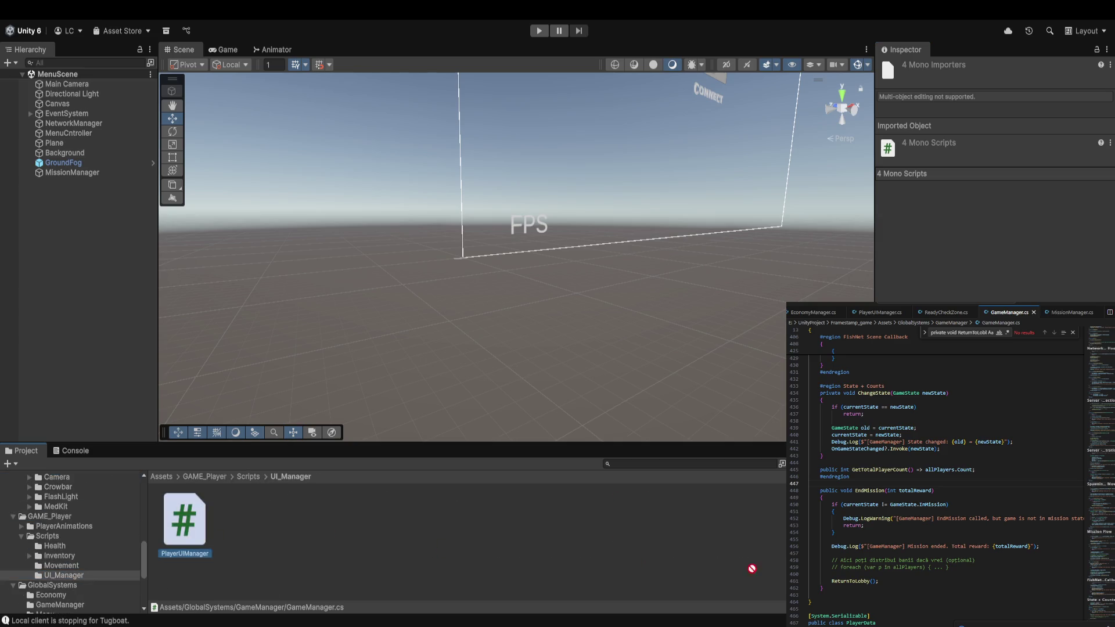
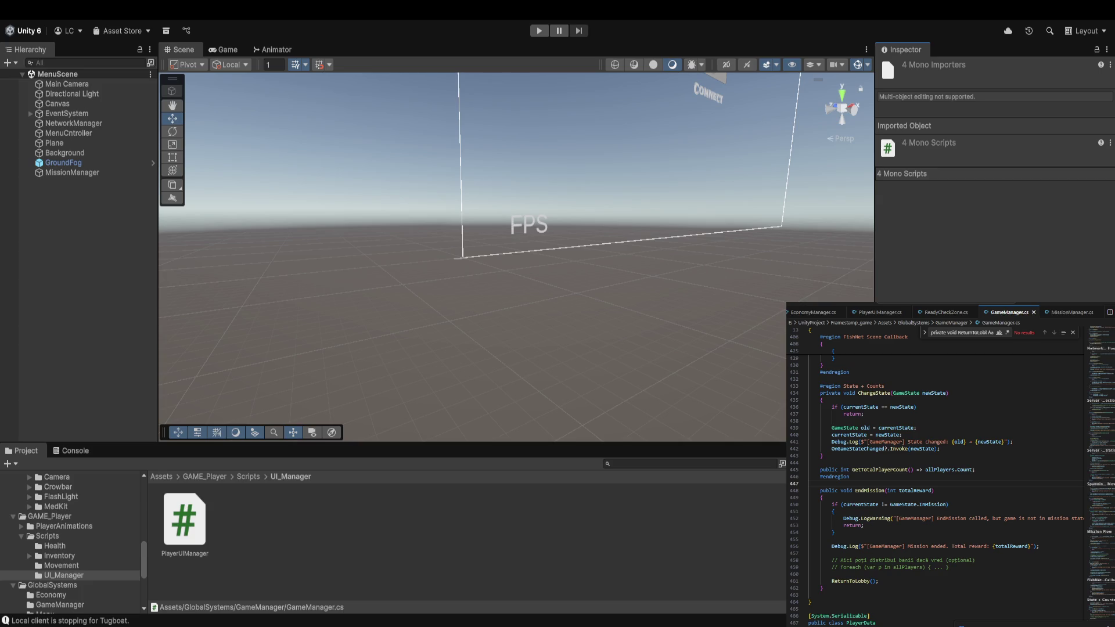
Replace the PlayerUIManager and GameManager scripts with the new code, saving PlayerUIManager.
{"action": "key", "text": "ctrl+Tab"}
{"action": "key", "text": "ctrl+a"}
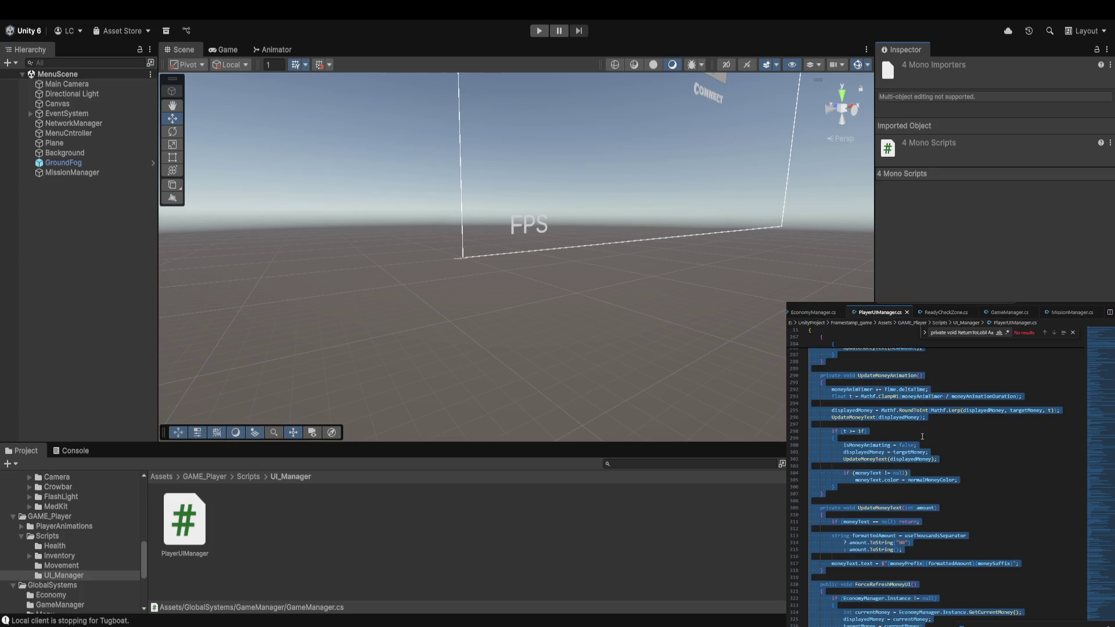
{"action": "key", "text": "ctrl+v"}
{"action": "key", "text": "ctrl+s"}
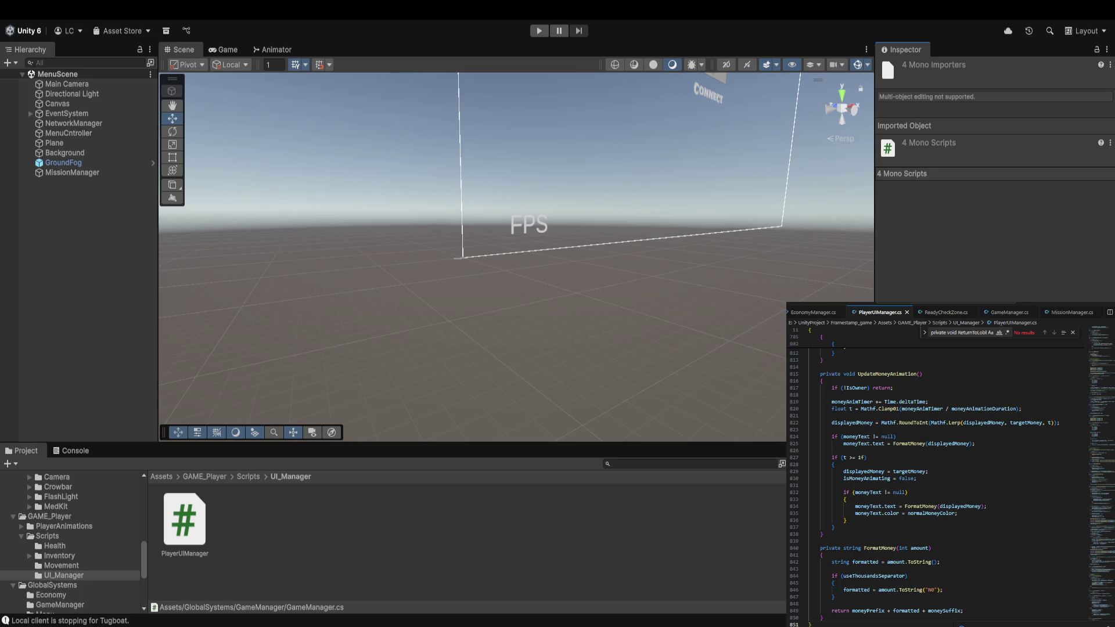
{"action": "key", "text": "ctrl+Tab"}
{"action": "key", "text": "ctrl+a"}
{"action": "key", "text": "ctrl+v"}
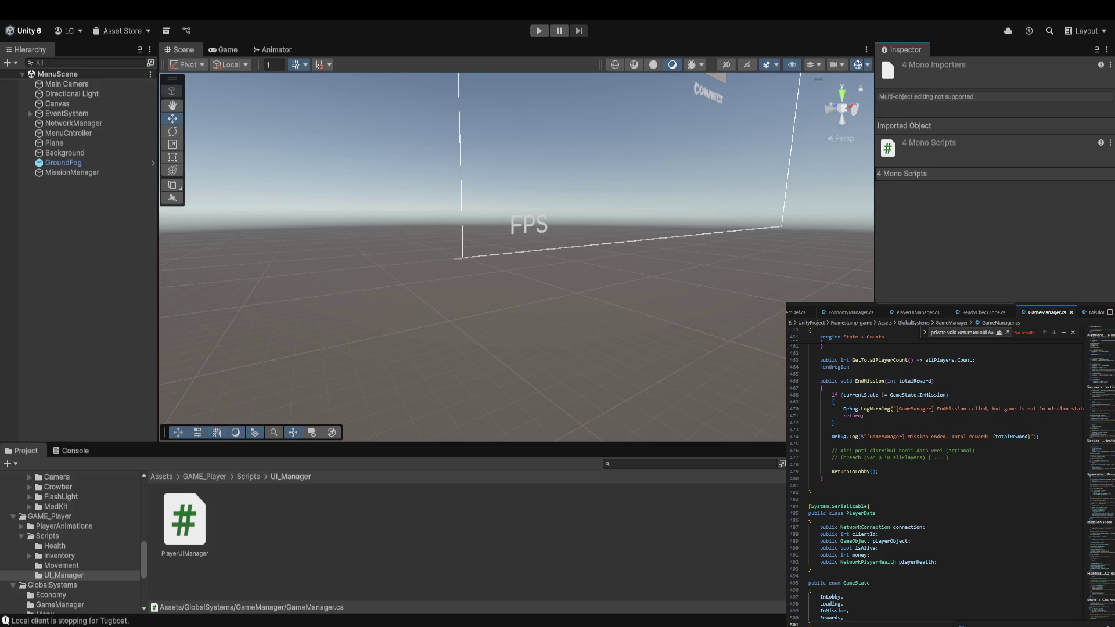
Paste the client RPC methods into ReadyCheckZone.cs.
{"action": "left_click", "coordinate": [983, 312]}
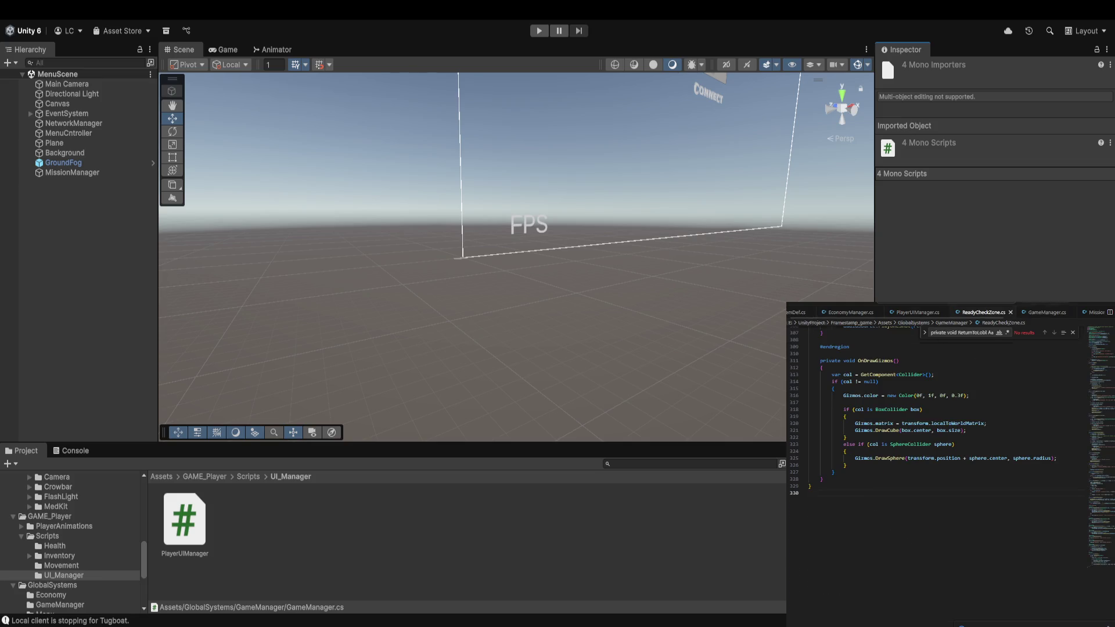
{"action": "key", "text": "ctrl+a"}
{"action": "key", "text": "ctrl+v"}
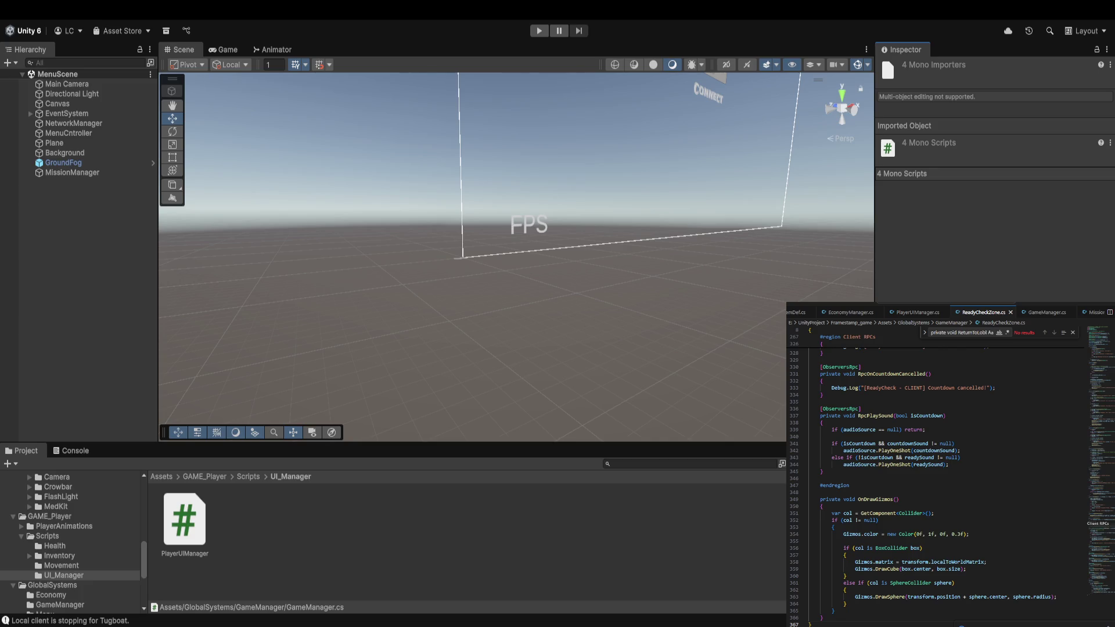
{"action": "scroll", "coordinate": [950, 313], "scroll_direction": "right", "scroll_amount": 2}
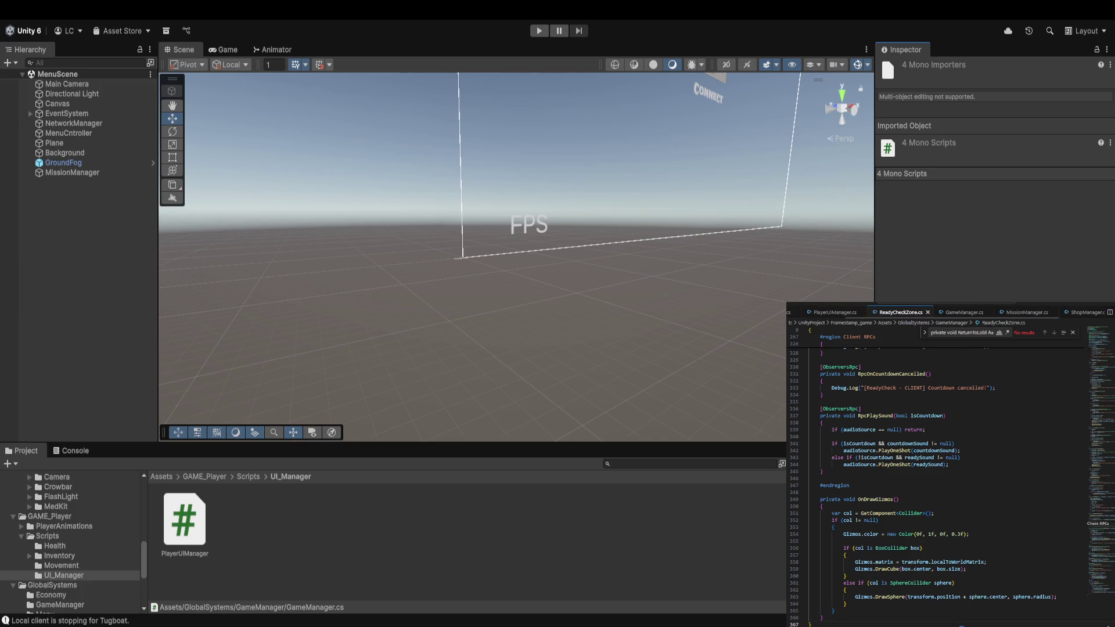
Replace the MissionManager script with its updated code and check Unity's Console.
{"action": "left_click", "coordinate": [1027, 313]}
{"action": "key", "text": "ctrl+a"}
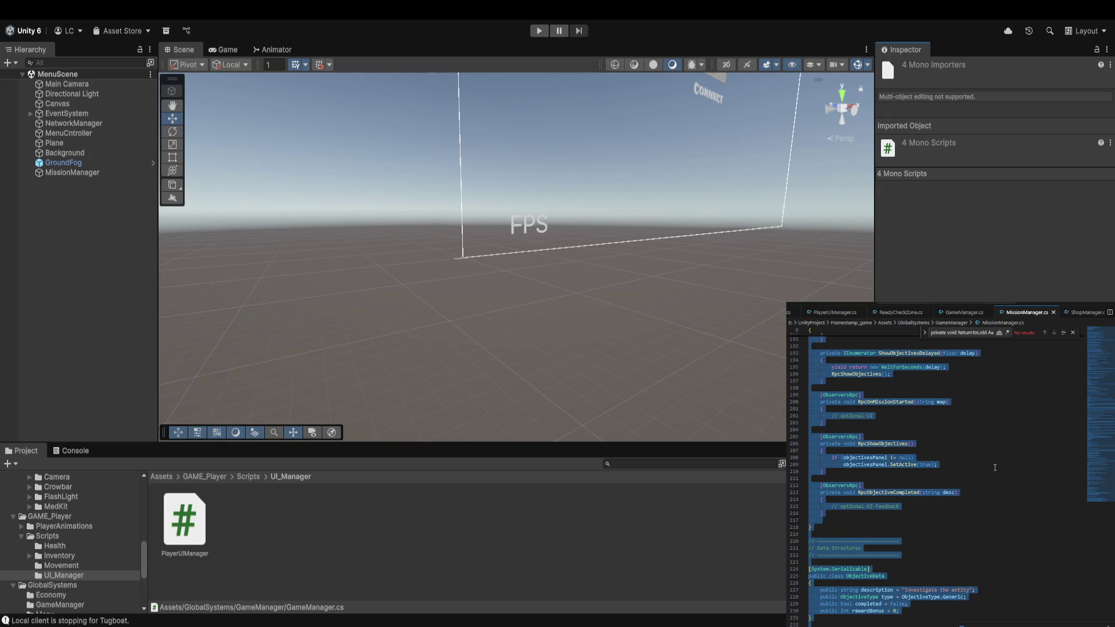
{"action": "key", "text": "ctrl+v"}
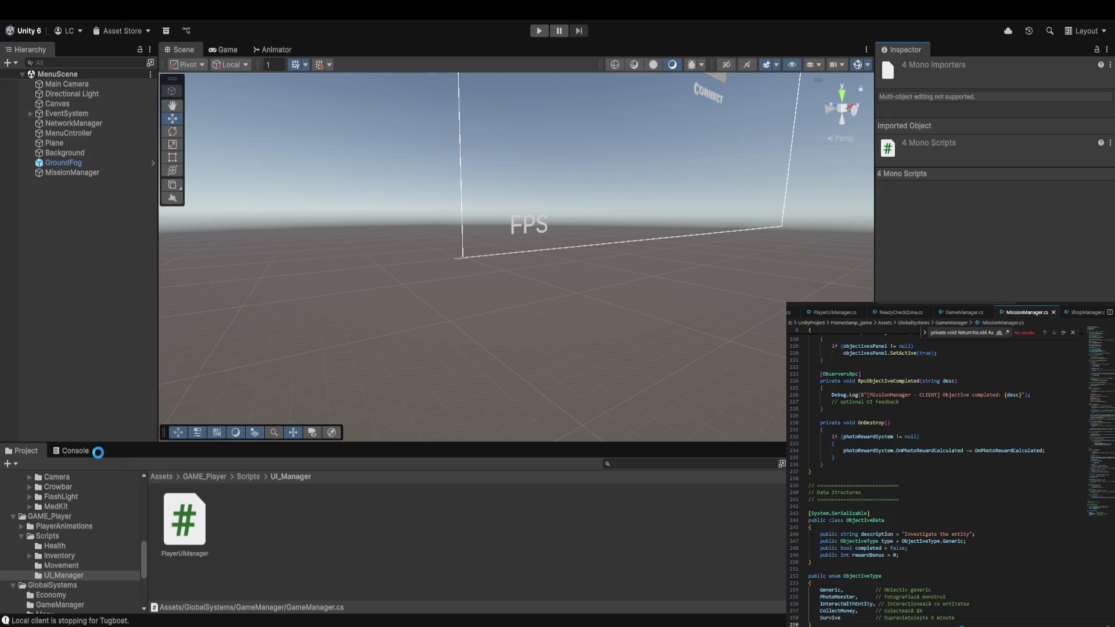
{"action": "left_click", "coordinate": [78, 449]}
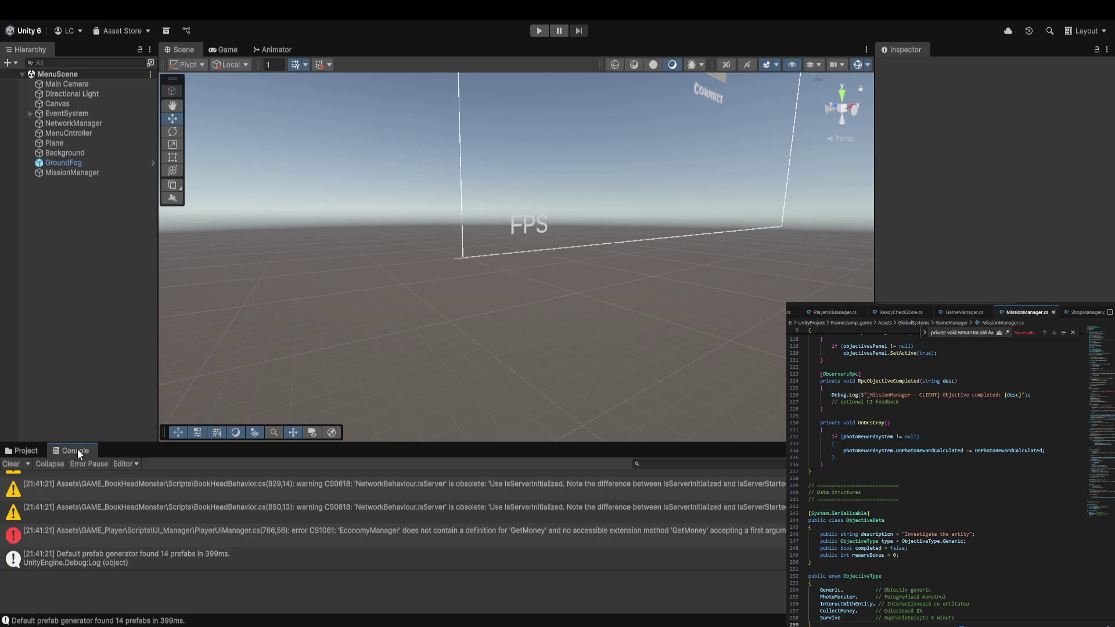
Read the Console compile errors, including EconomyManager's missing GetMoney definition.
{"action": "left_click", "coordinate": [205, 537]}
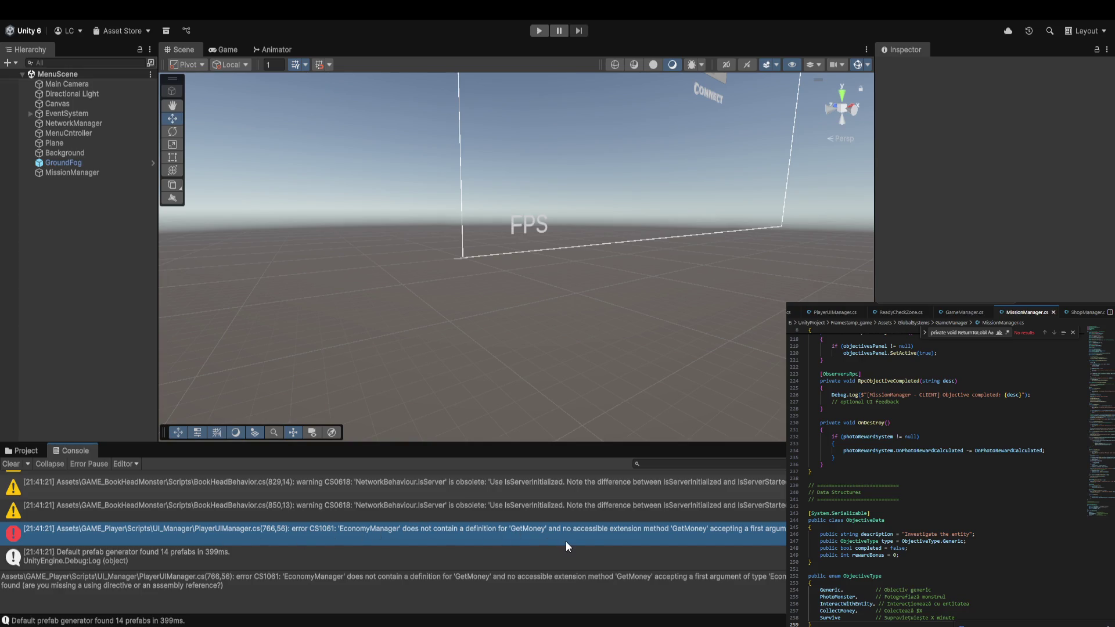
{"action": "scroll", "coordinate": [580, 534], "scroll_direction": "up", "scroll_amount": 5}
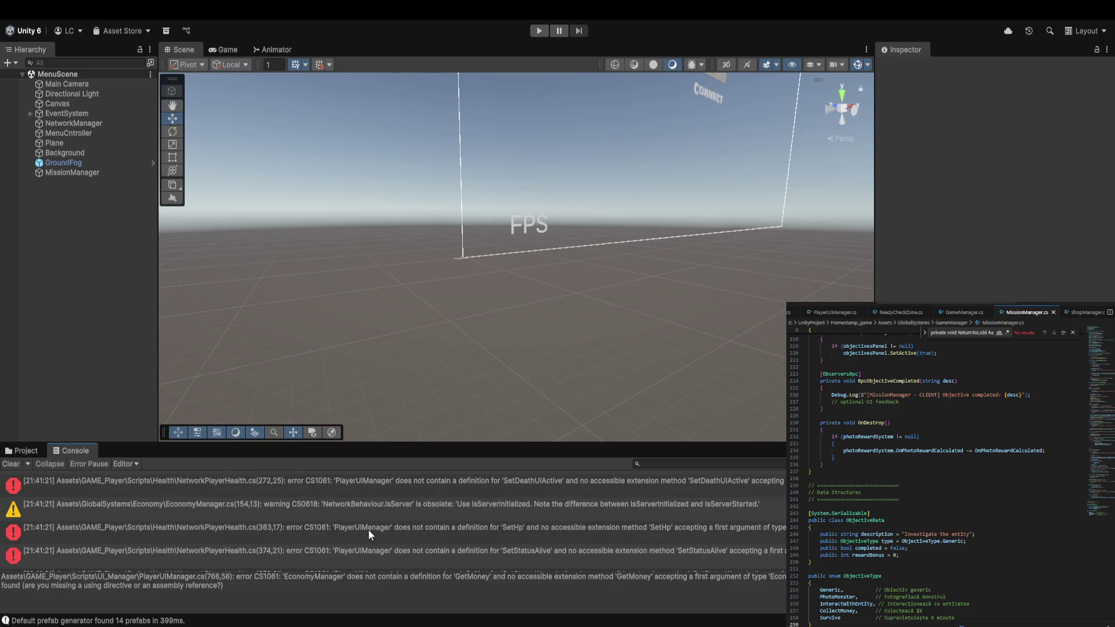
{"action": "scroll", "coordinate": [330, 529], "scroll_direction": "up", "scroll_amount": 3}
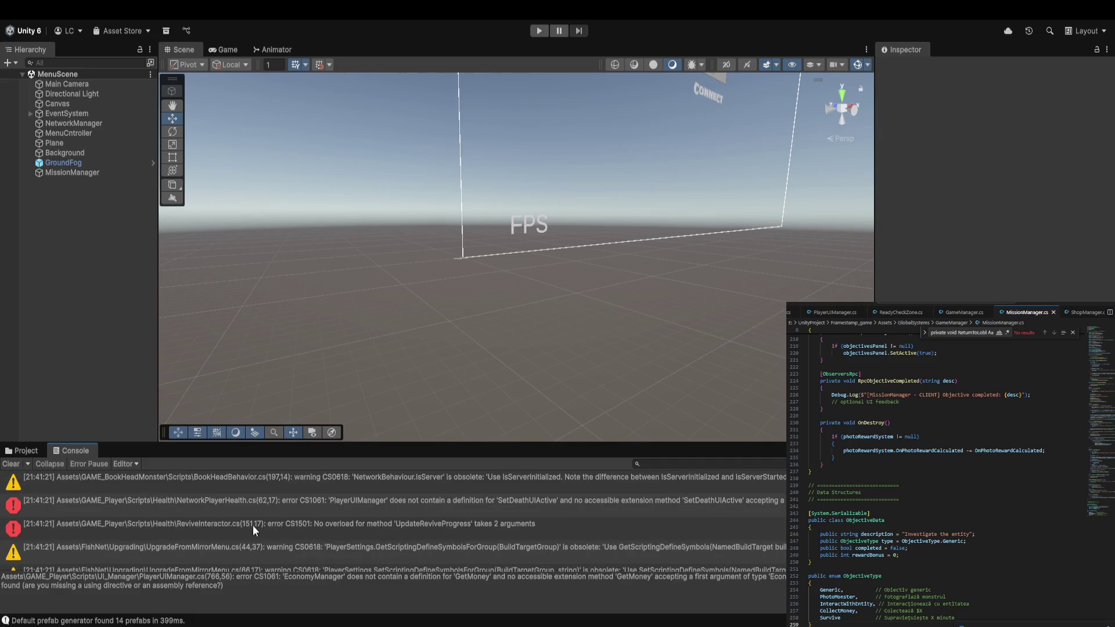
{"action": "left_click", "coordinate": [165, 486], "text": "shift"}
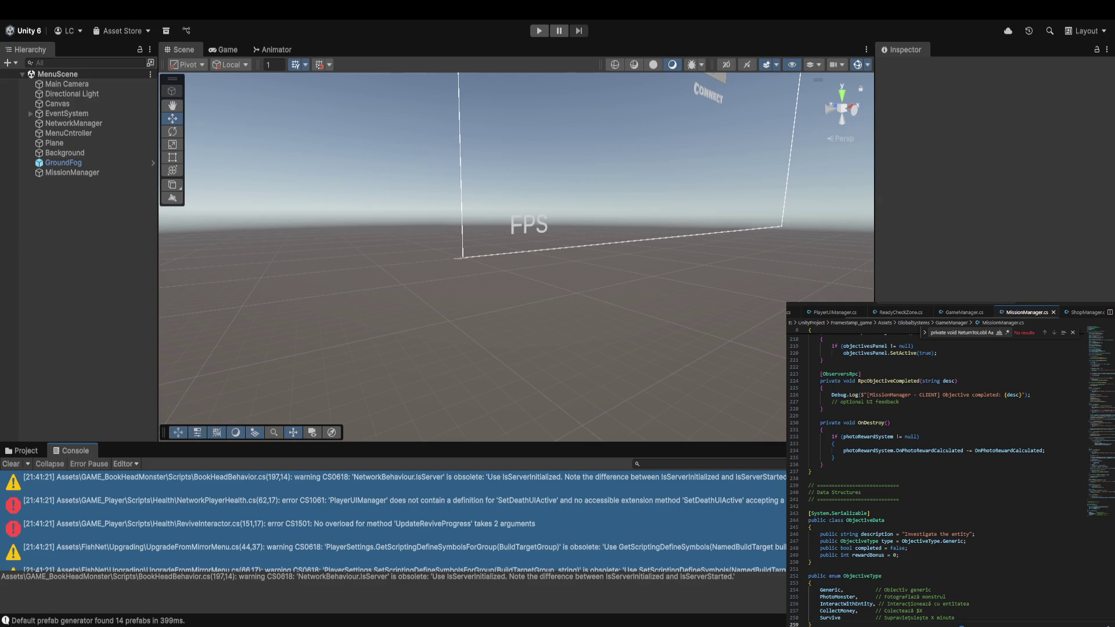
Paste the corrected code into PlayerUIManager.cs.
{"action": "left_click", "coordinate": [835, 313]}
{"action": "key", "text": "ctrl+a"}
{"action": "key", "text": "ctrl+v"}
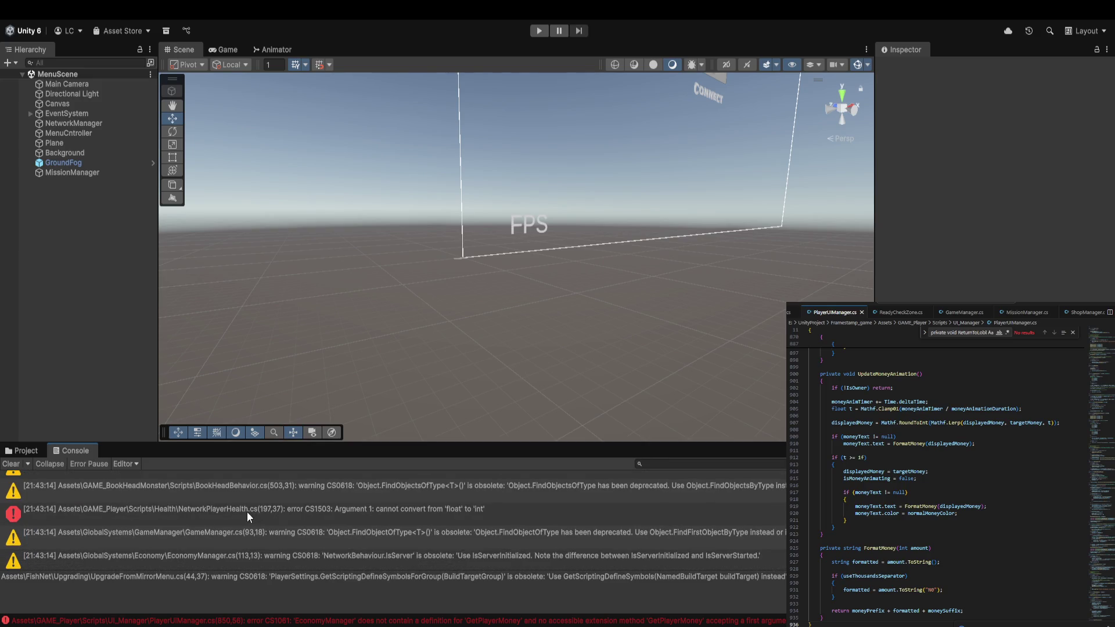
Review the NetworkPlayerHealth float-to-int and PlayerUIManager GetPlayerMoney errors in the Console.
{"action": "left_click", "coordinate": [247, 511]}
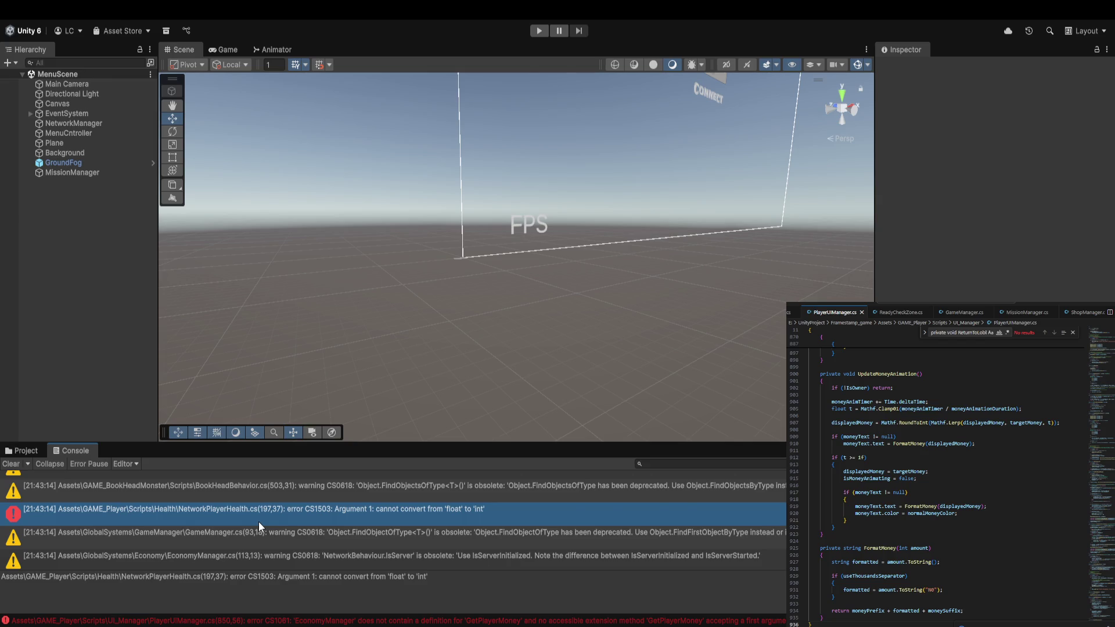
{"action": "scroll", "coordinate": [259, 522], "scroll_direction": "down", "scroll_amount": 3}
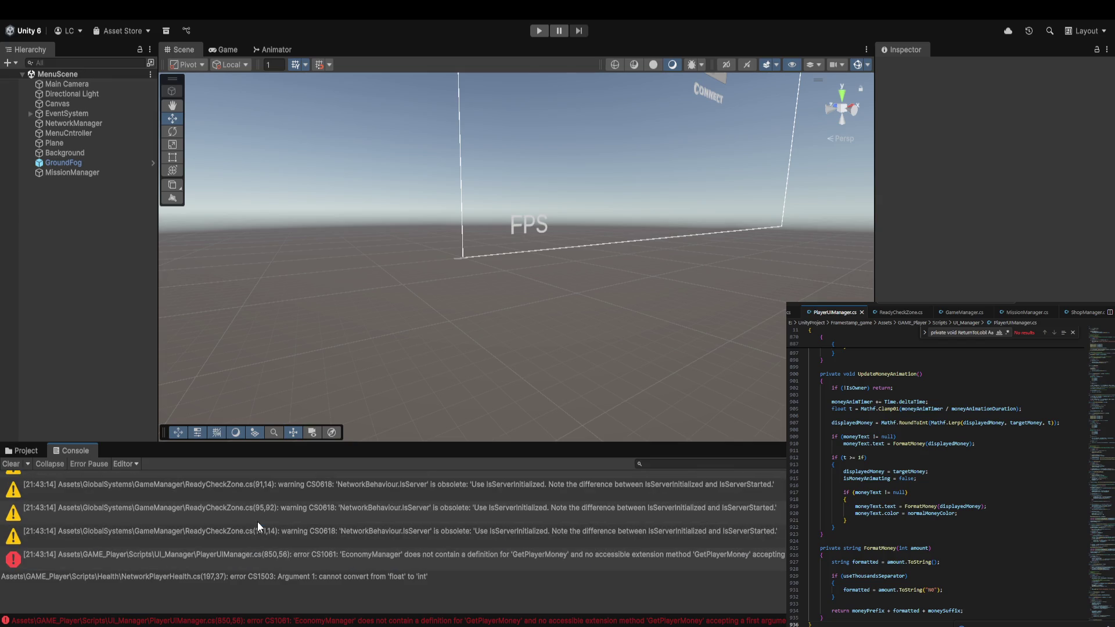
{"action": "left_click", "coordinate": [271, 557]}
{"action": "scroll", "coordinate": [278, 531], "scroll_direction": "up", "scroll_amount": 3}
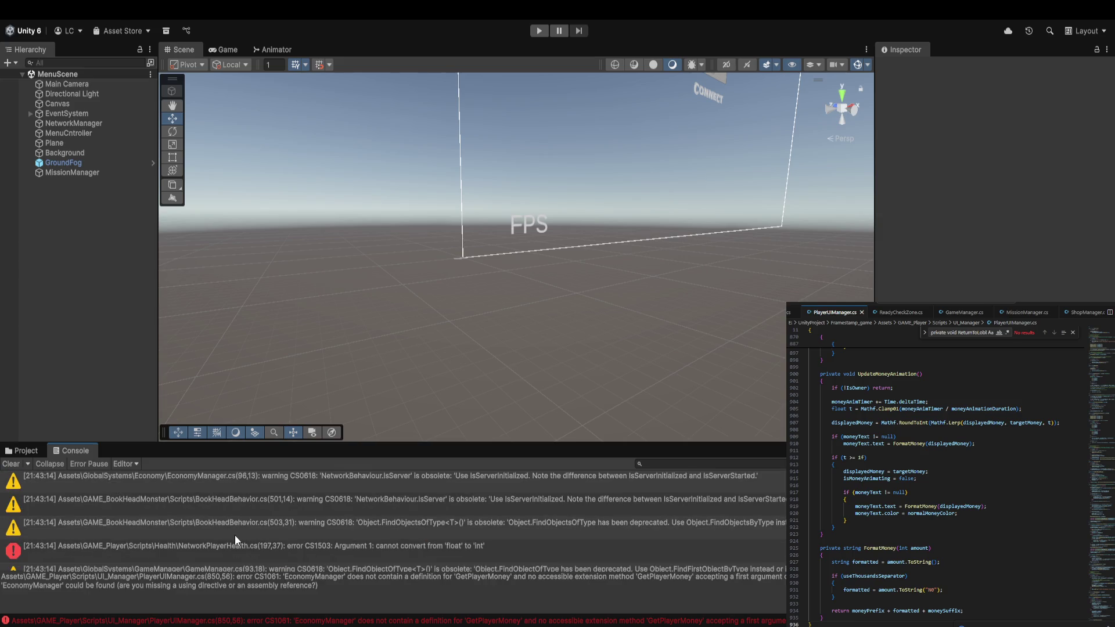
{"action": "left_click", "coordinate": [226, 547]}
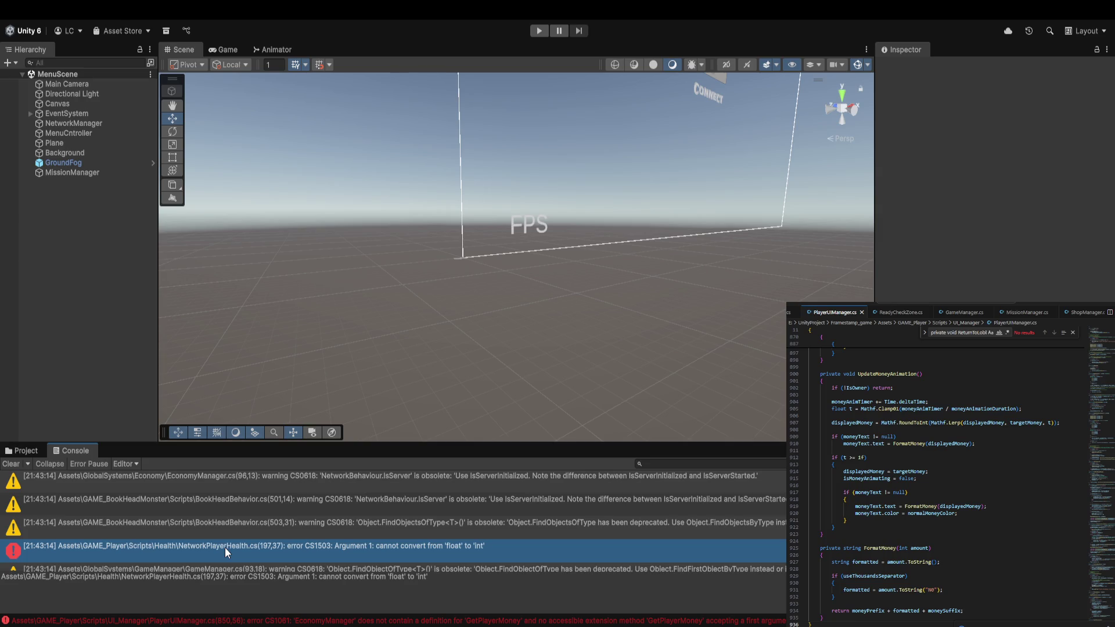
Clear the Console and inspect the three remaining compile errors.
{"action": "left_click", "coordinate": [11, 464]}
{"action": "left_click", "coordinate": [243, 505]}
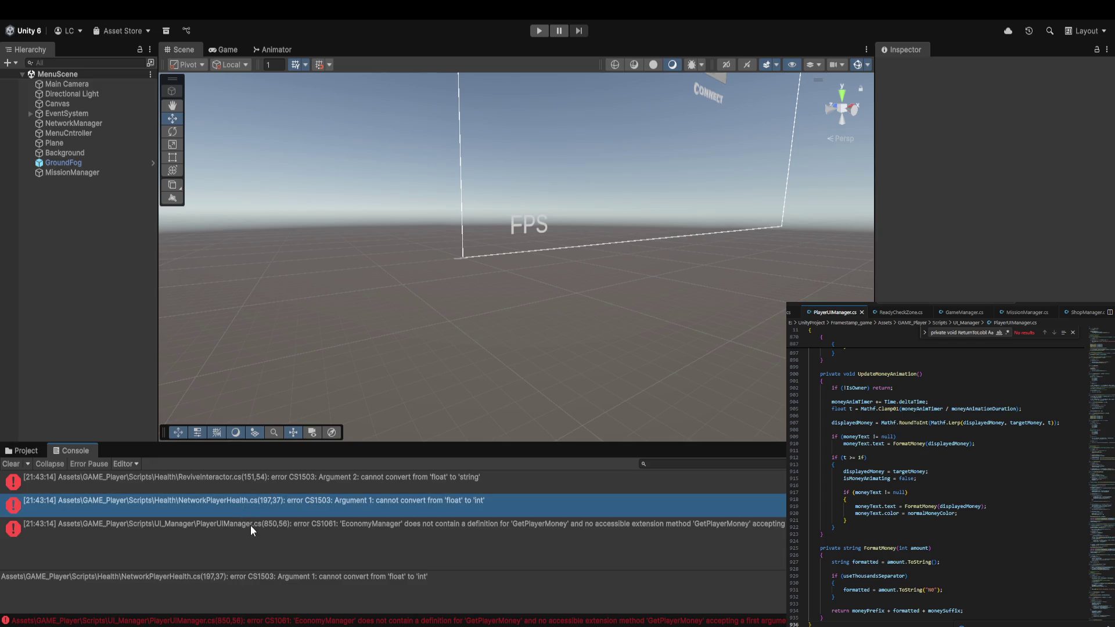
{"action": "left_click", "coordinate": [250, 526]}
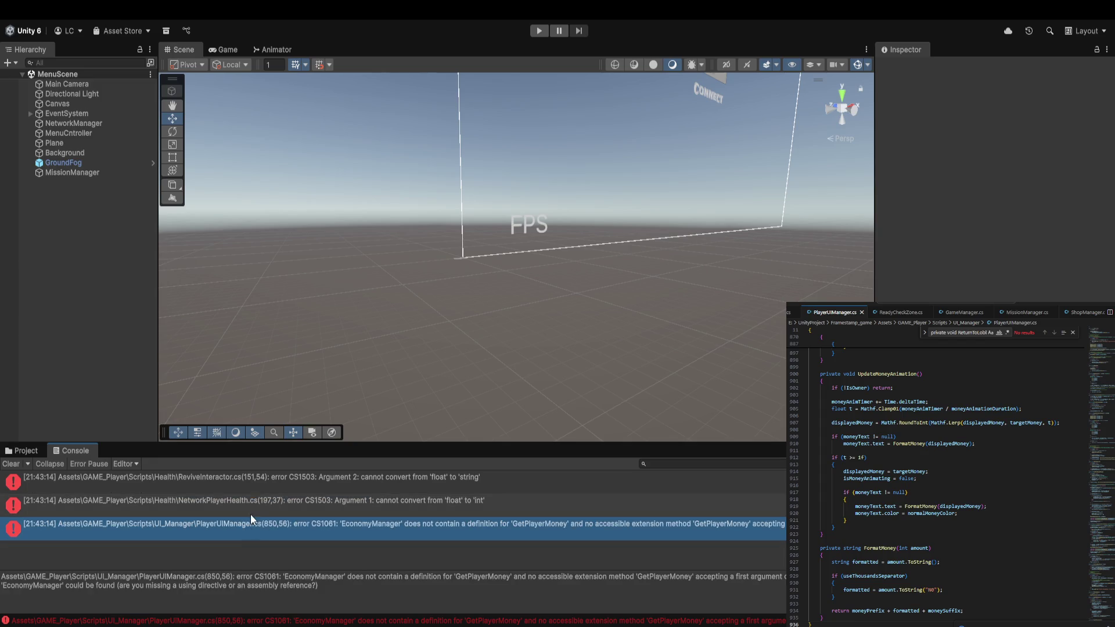
{"action": "left_click", "coordinate": [271, 486], "text": "shift"}
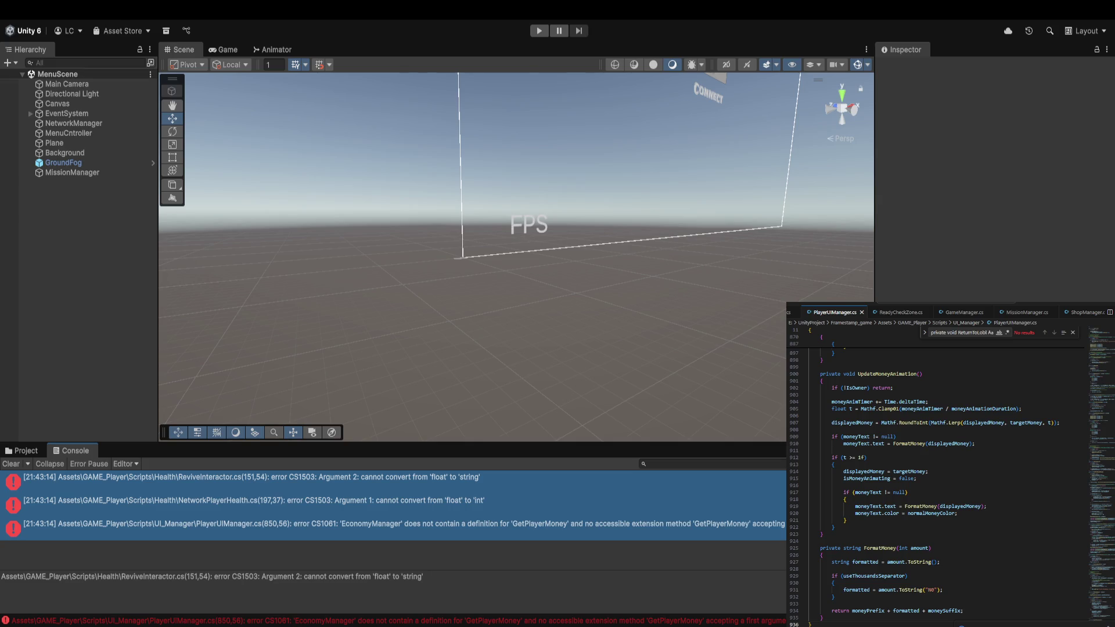
In the Project window, select BallDamageTester and then all four Health scripts.
{"action": "left_click", "coordinate": [26, 451]}
{"action": "left_click", "coordinate": [185, 525]}
{"action": "left_click", "coordinate": [352, 540], "text": "shift"}
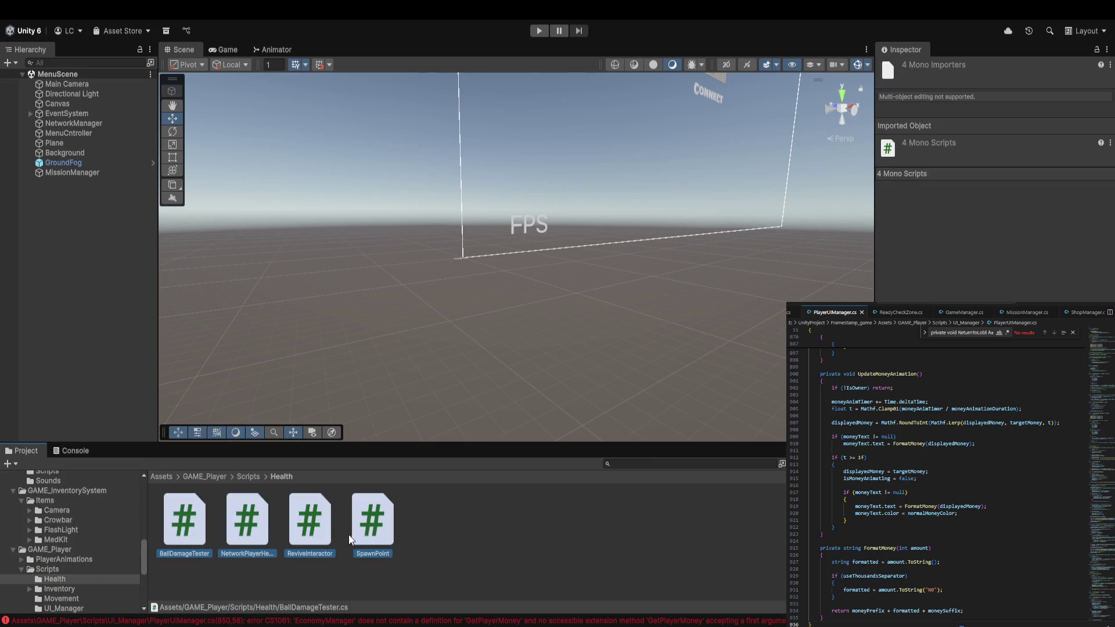
{"action": "scroll", "coordinate": [51, 594], "scroll_direction": "down", "scroll_amount": 2}
Browse UI_Manager, then open GlobalSystems/GameManager and select all four of its scripts.
{"action": "left_click", "coordinate": [58, 571]}
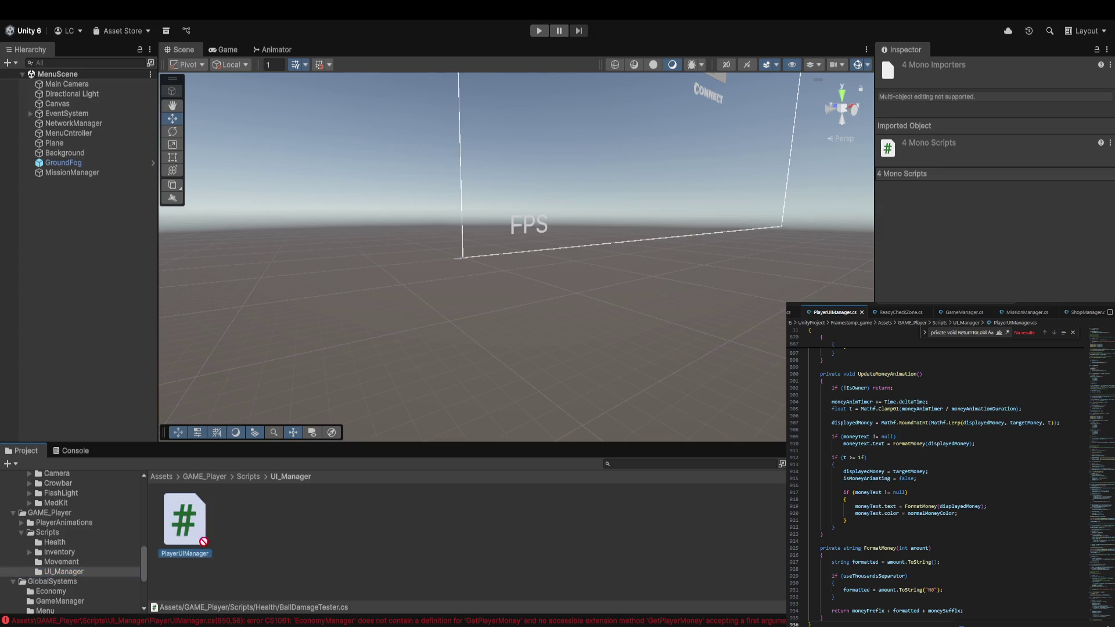
{"action": "scroll", "coordinate": [127, 573], "scroll_direction": "down", "scroll_amount": 3}
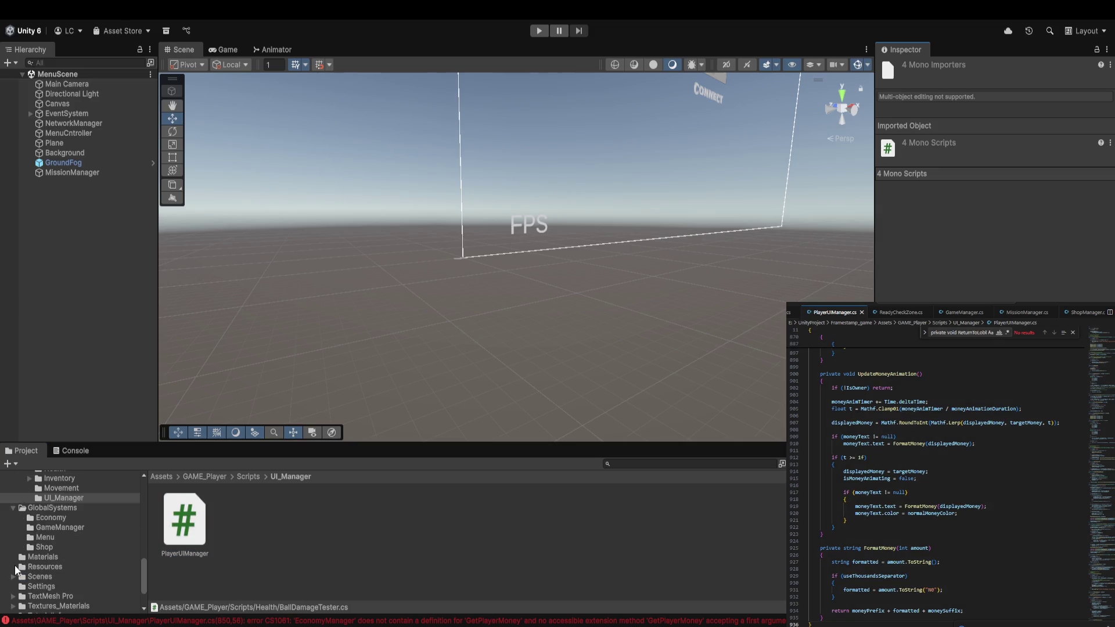
{"action": "left_click", "coordinate": [76, 528]}
{"action": "left_click", "coordinate": [184, 523]}
{"action": "left_click", "coordinate": [381, 539], "text": "shift"}
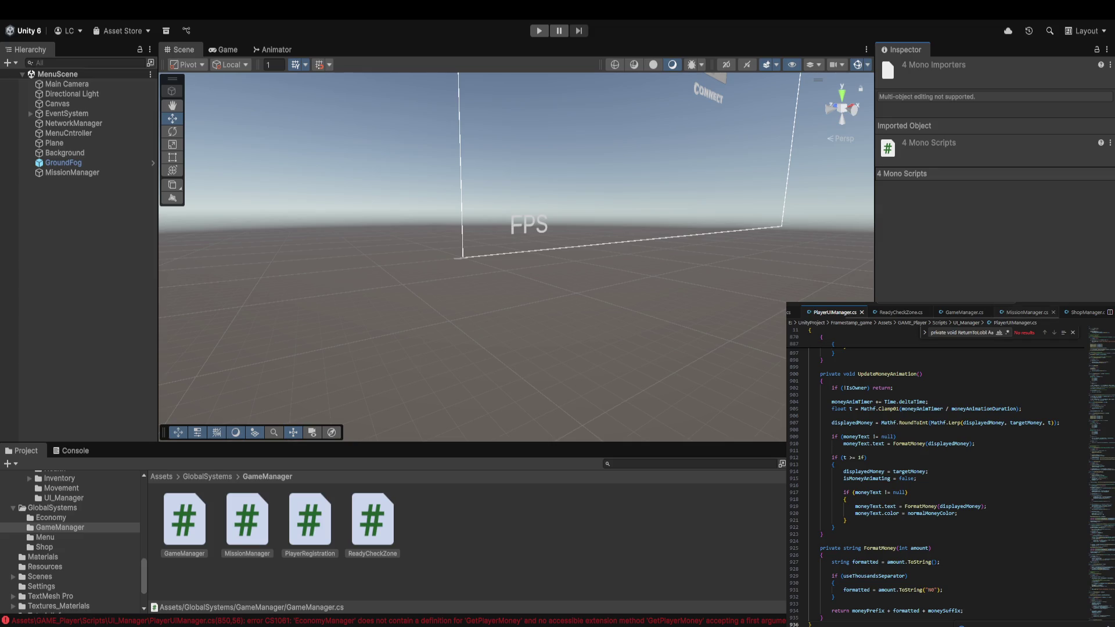
{"action": "left_click", "coordinate": [1044, 466]}
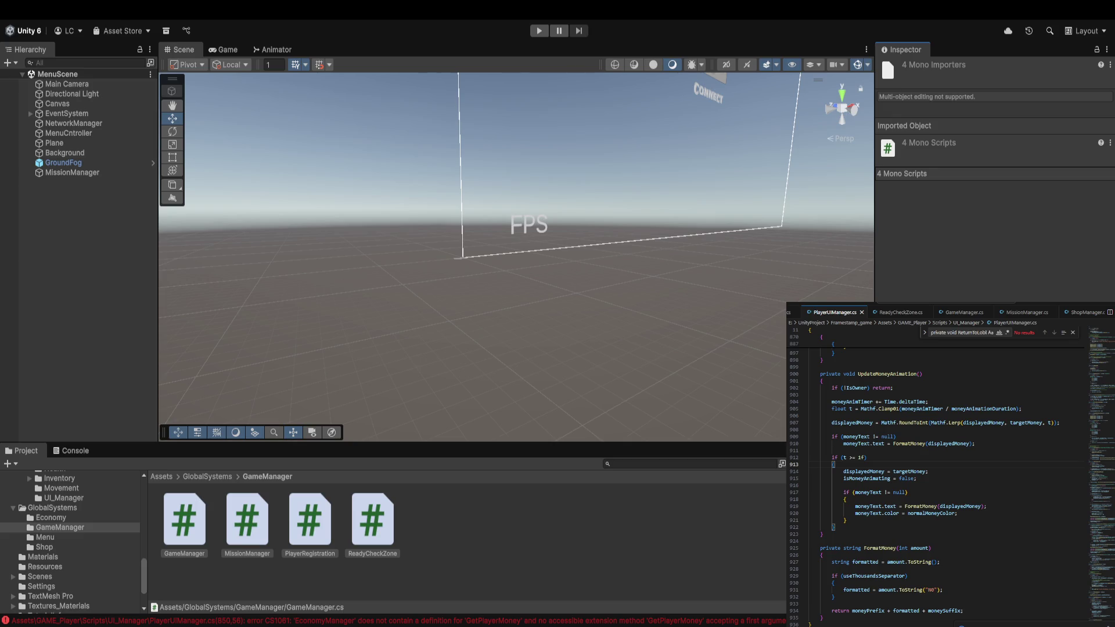
{"action": "left_click", "coordinate": [497, 566]}
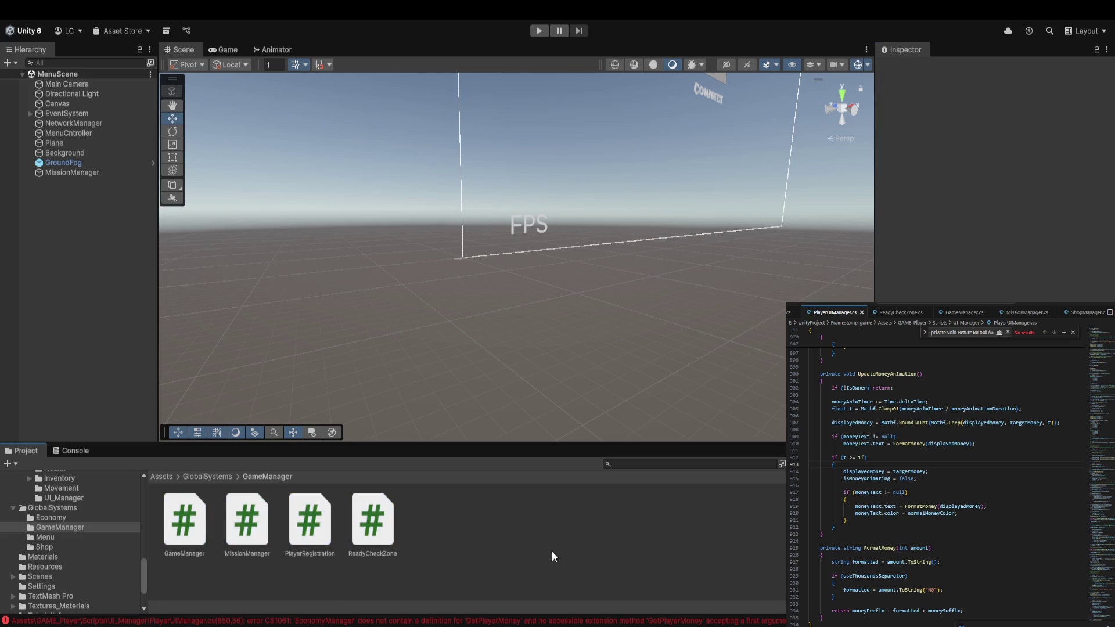
Remove the trailing code from PlayerUIManager.cs and from ReadyCheckZone.cs after line 330.
{"action": "left_click", "coordinate": [976, 507]}
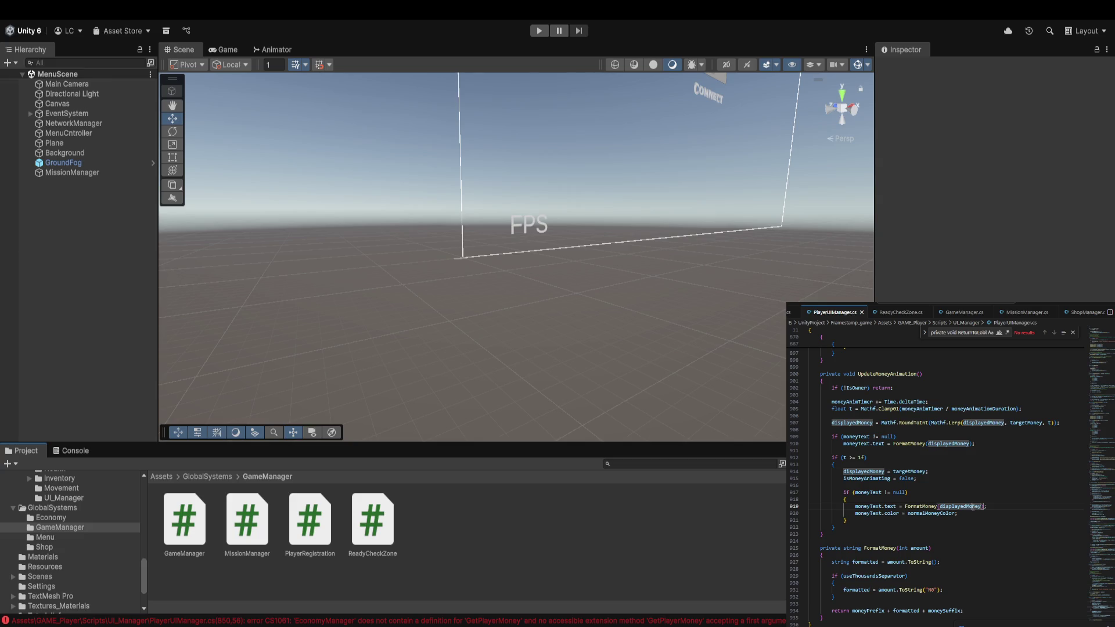
{"action": "key", "text": "ctrl+z"}
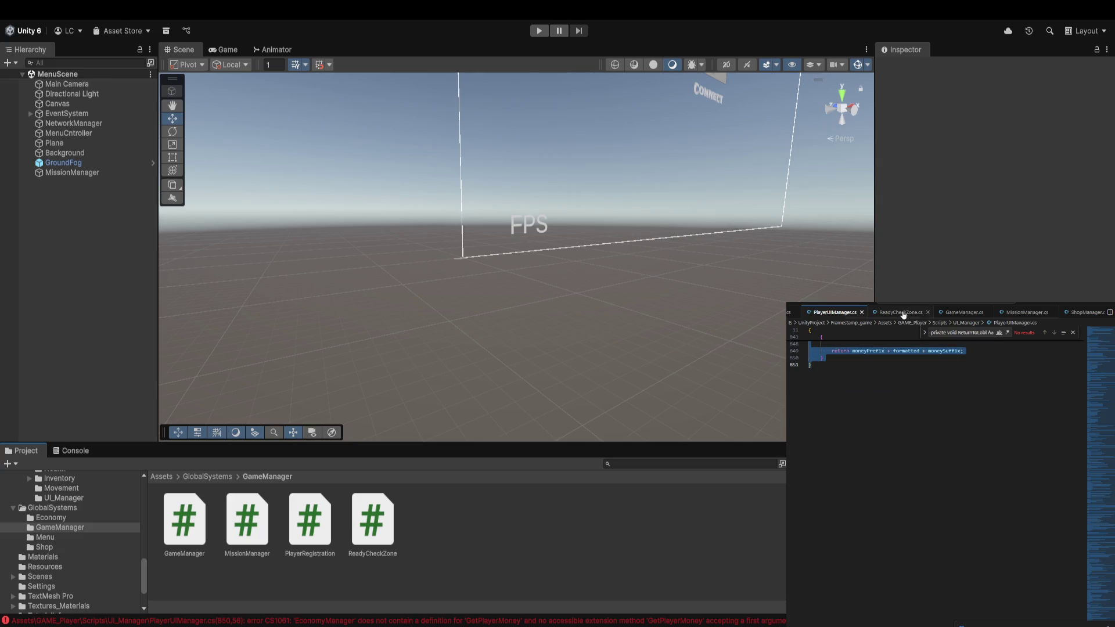
{"action": "left_click", "coordinate": [900, 313]}
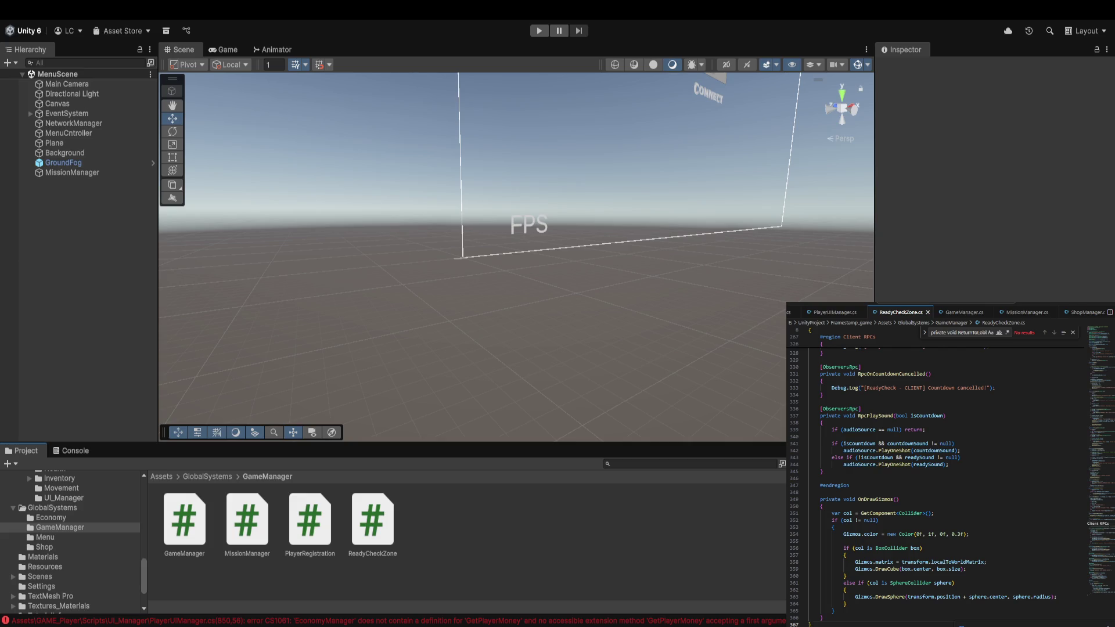
{"action": "left_click", "coordinate": [80, 451]}
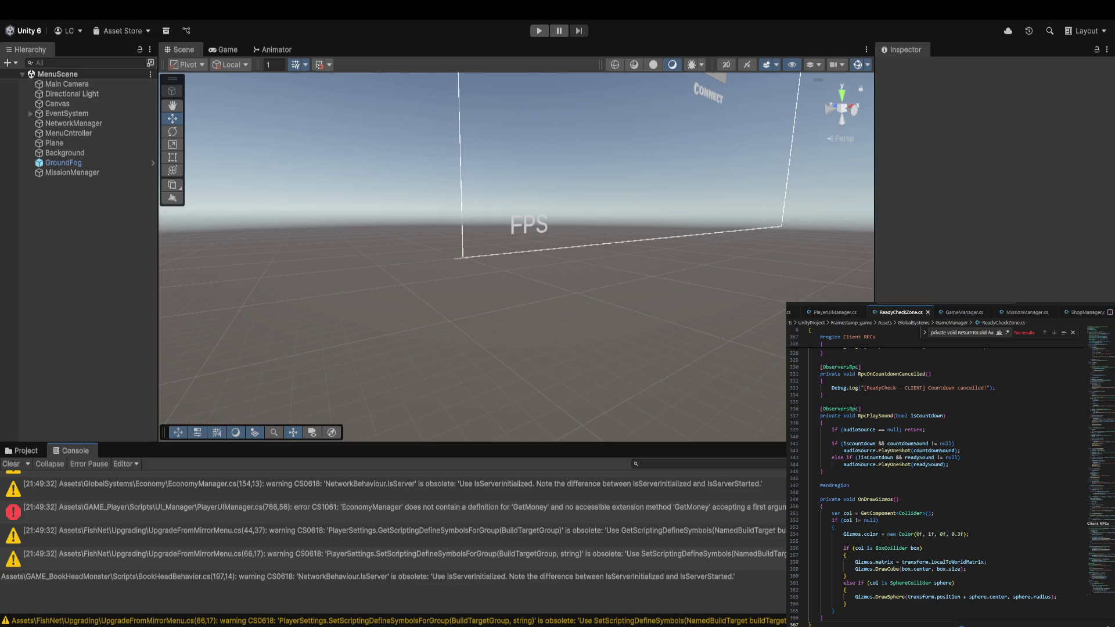
{"action": "key", "text": "ctrl+z"}
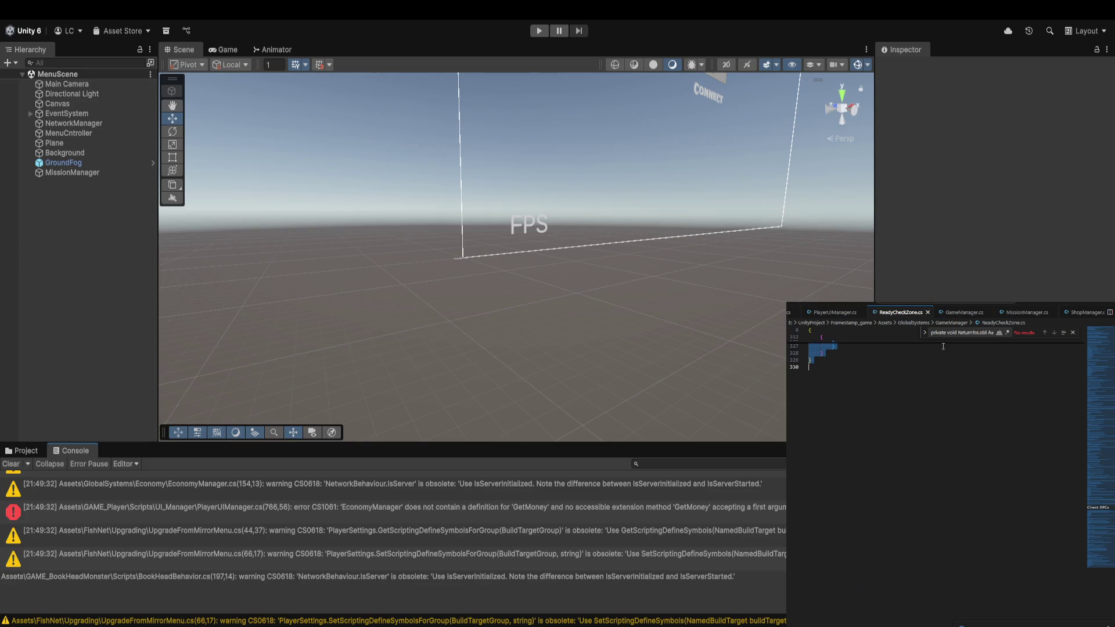
Trim the closing code of GameManager.cs and a line from MissionManager.cs, checking the GetMoney error.
{"action": "left_click", "coordinate": [964, 313]}
{"action": "key", "text": "ctrl+z"}
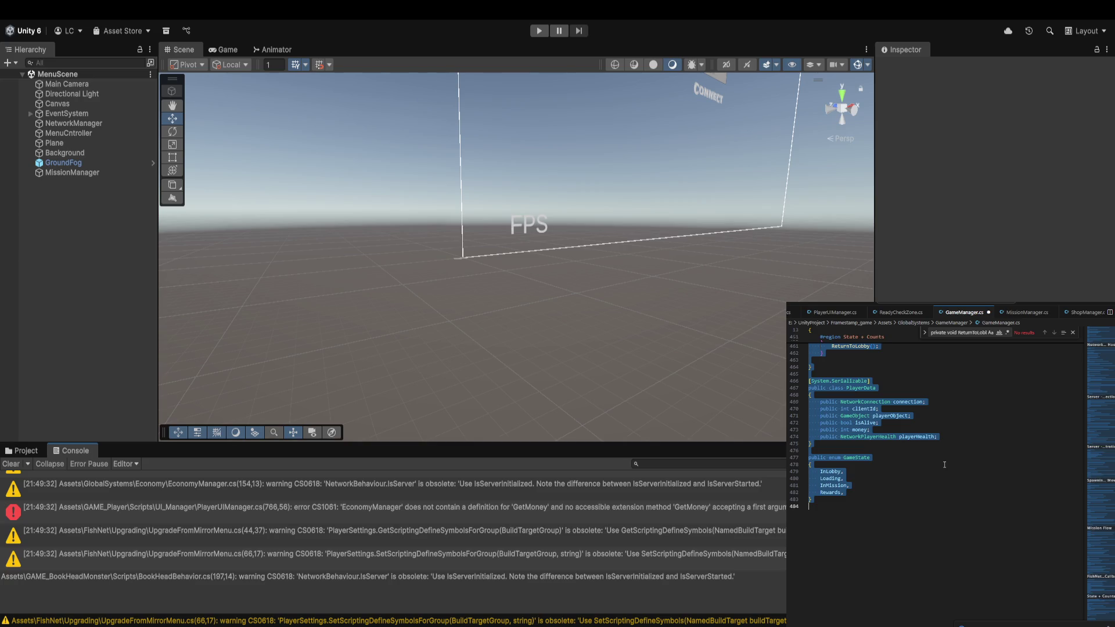
{"action": "left_click", "coordinate": [1025, 313]}
{"action": "key", "text": "ctrl+z"}
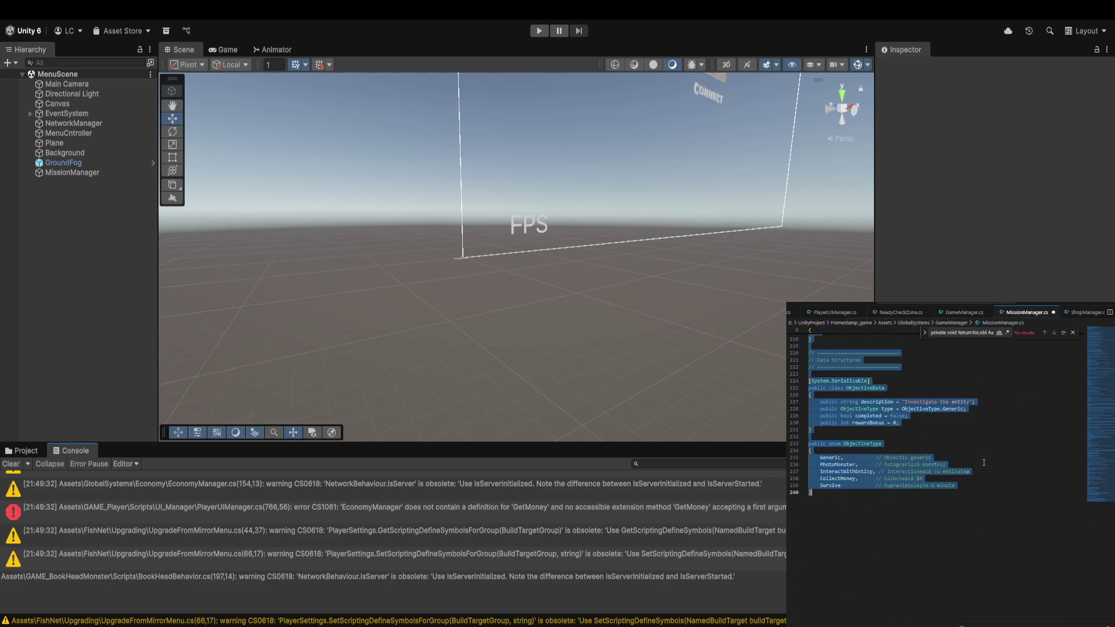
{"action": "left_click", "coordinate": [412, 559]}
{"action": "left_click", "coordinate": [941, 528]}
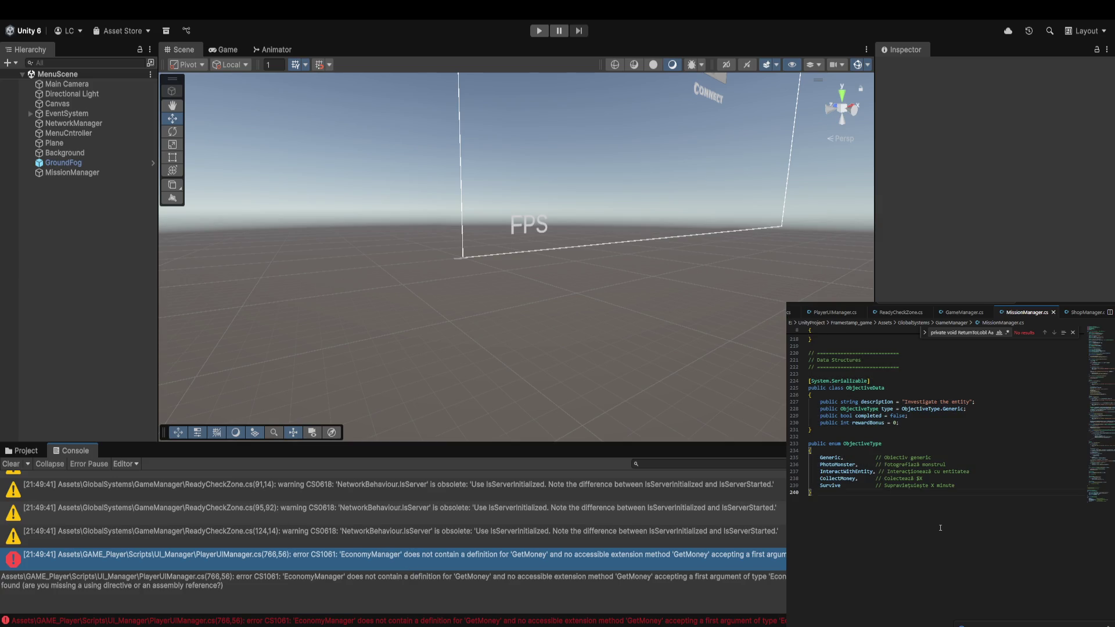
{"action": "key", "text": "ctrl+z"}
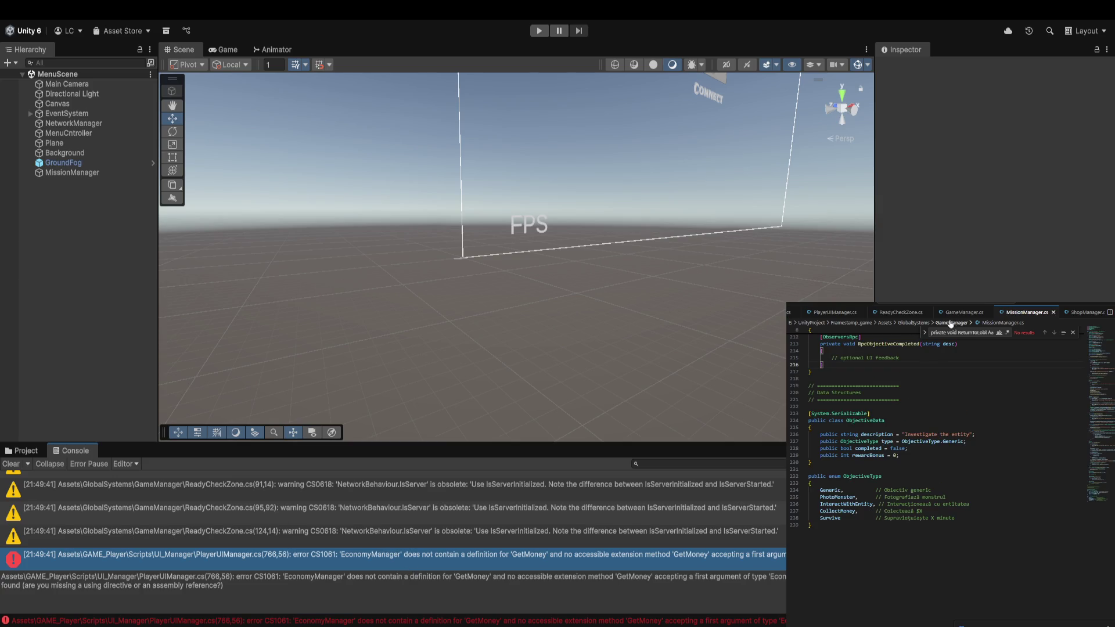
{"action": "left_click", "coordinate": [962, 312]}
Clear the warnings and review the SetDeathUIActive, UpdateReviveProgress, SetRespawnCountdown and SetHotbar errors.
{"action": "left_click", "coordinate": [900, 312]}
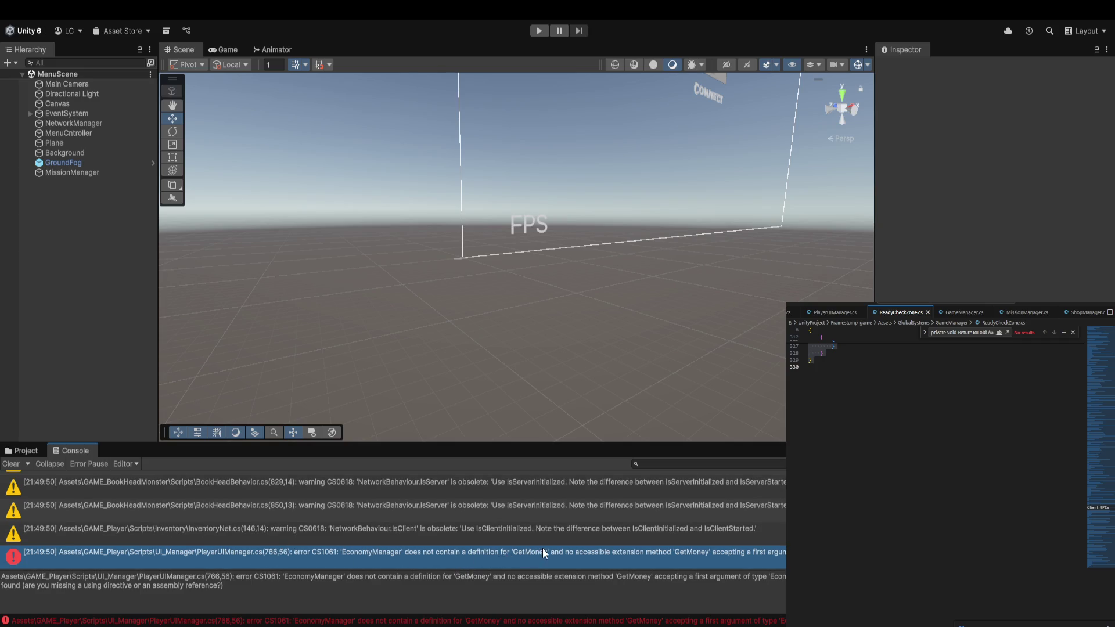
{"action": "left_click", "coordinate": [12, 465]}
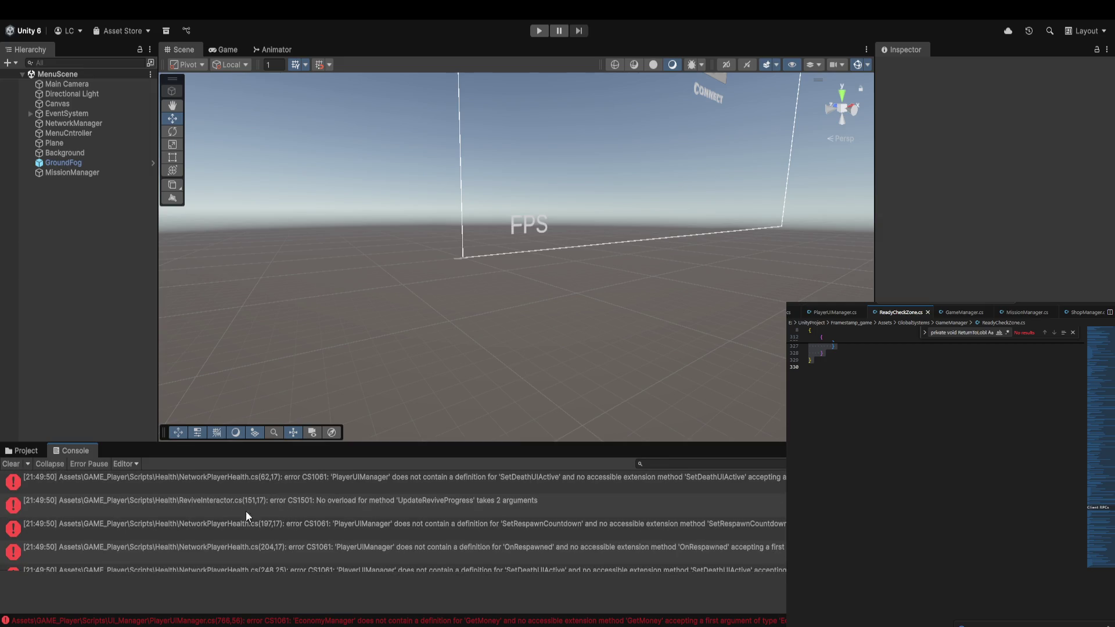
{"action": "left_click", "coordinate": [391, 487]}
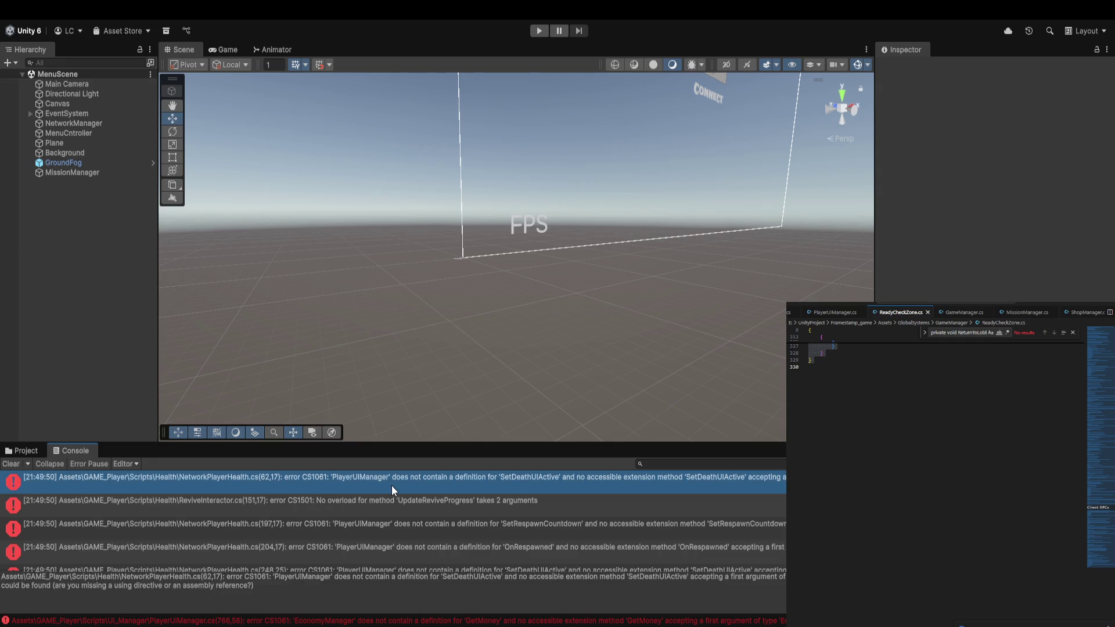
{"action": "left_click", "coordinate": [403, 503]}
{"action": "left_click", "coordinate": [413, 529]}
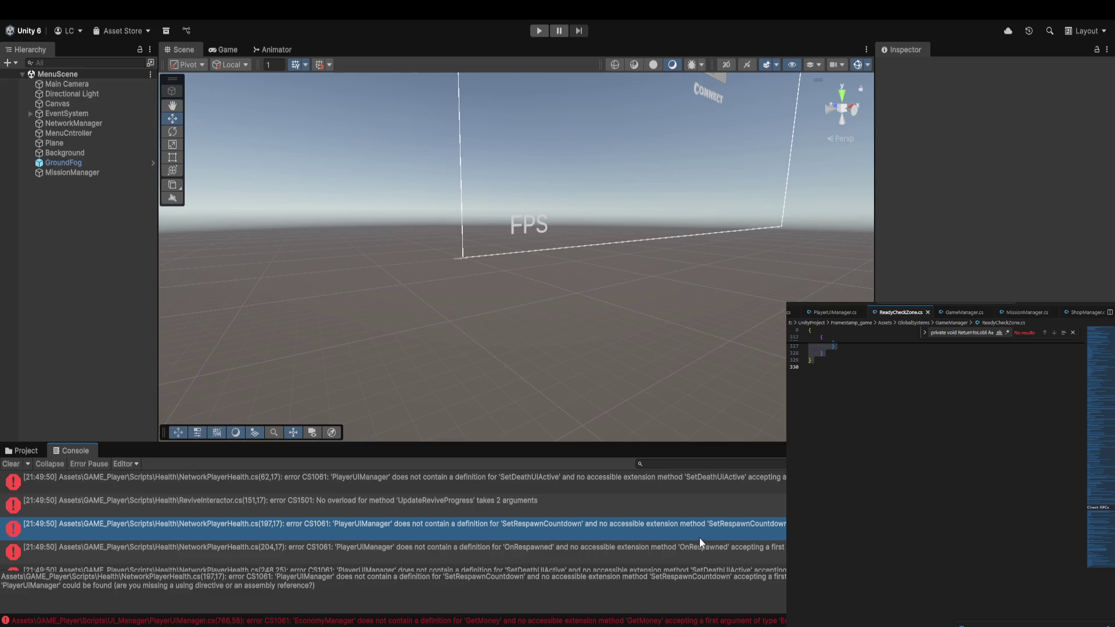
{"action": "scroll", "coordinate": [357, 526], "scroll_direction": "down", "scroll_amount": 10}
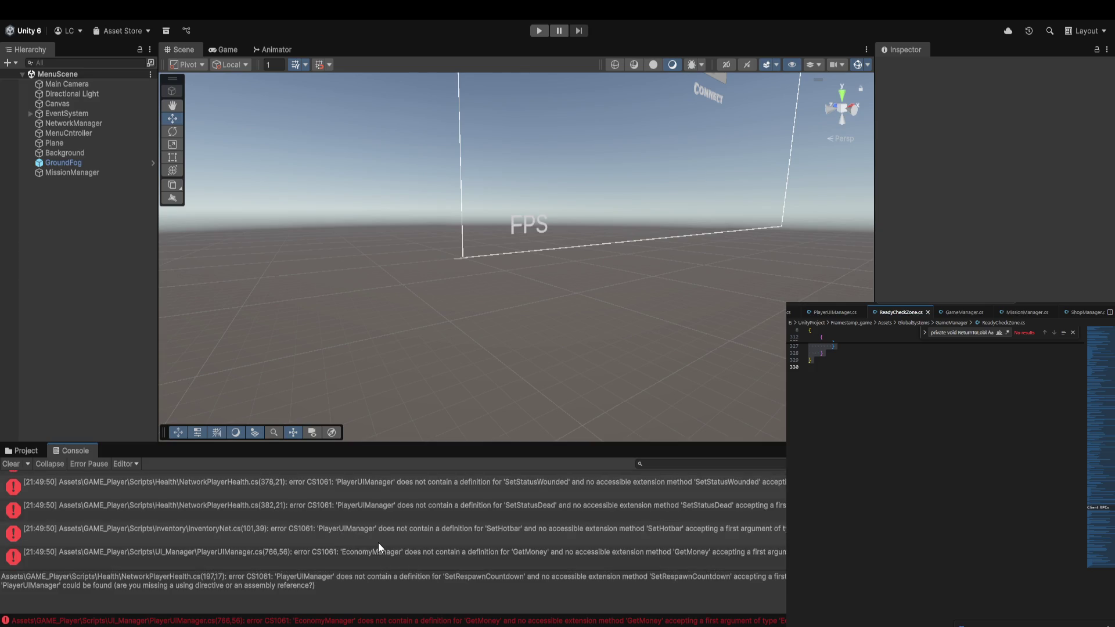
{"action": "left_click", "coordinate": [378, 542]}
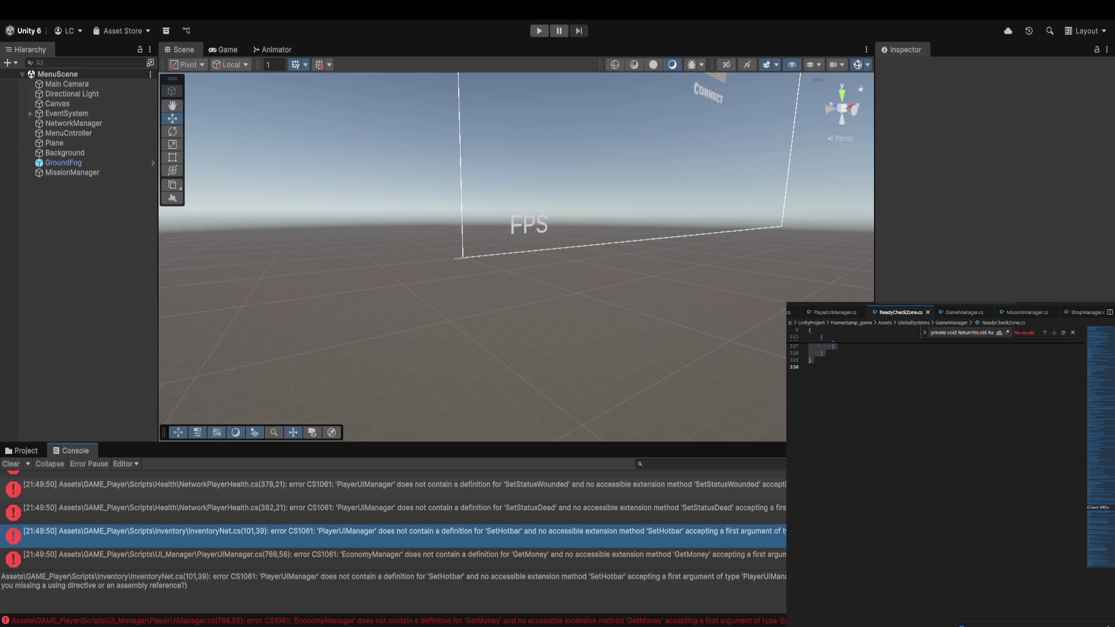
{"action": "key", "text": "ctrl+Tab"}
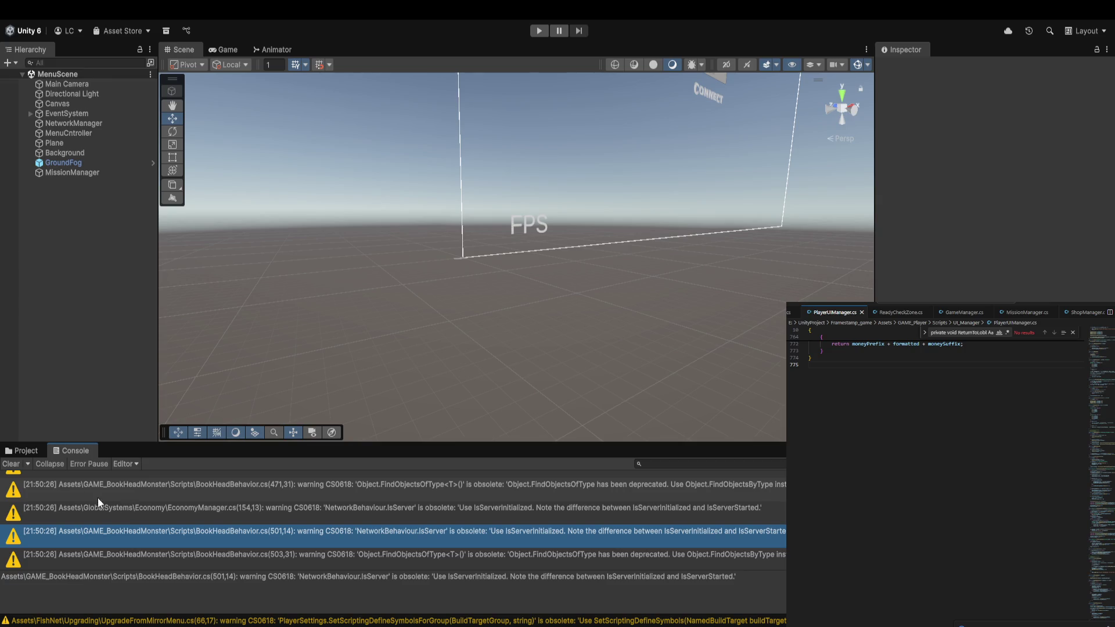
Clear the console and select the ReviveInteractor, NetworkPlayerHealth and GetPlayerMoney errors.
{"action": "left_click", "coordinate": [11, 464]}
{"action": "left_click", "coordinate": [228, 484]}
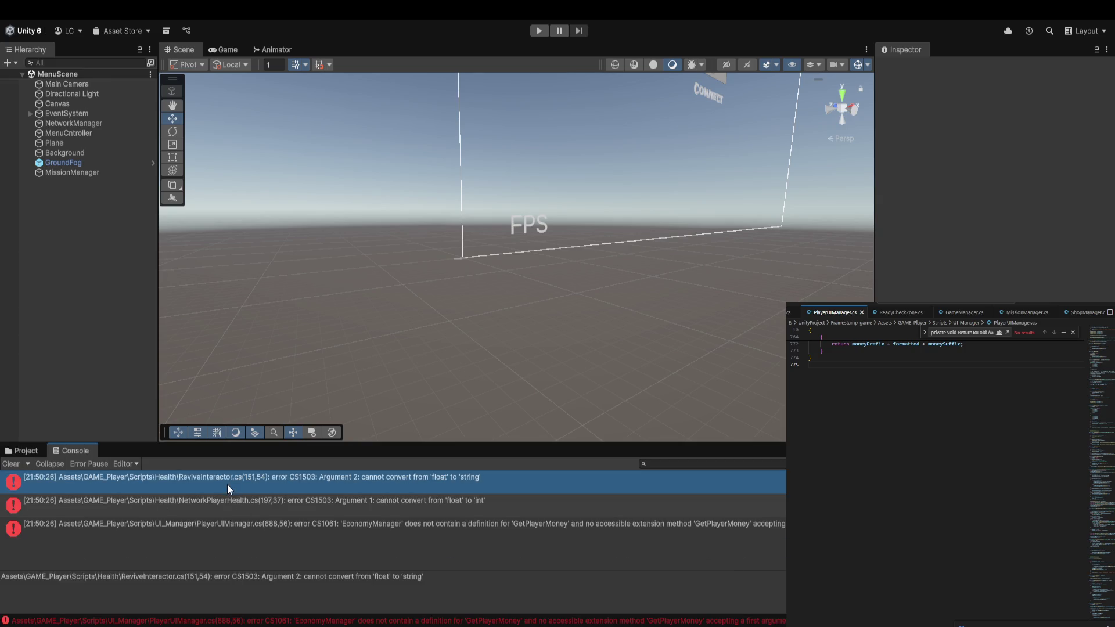
{"action": "left_click", "coordinate": [234, 525], "text": "shift"}
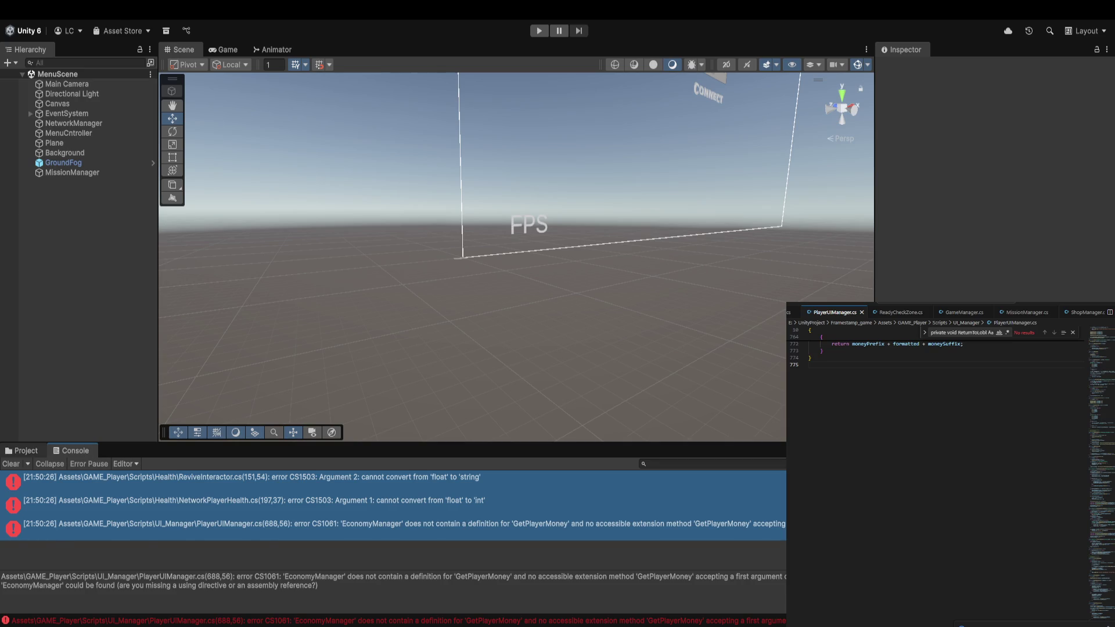
Open NetworkPlayerHealth.cs from the Health folder and add ReviveInteractor to the selection.
{"action": "left_click", "coordinate": [26, 452]}
{"action": "scroll", "coordinate": [81, 581], "scroll_direction": "down", "scroll_amount": 3}
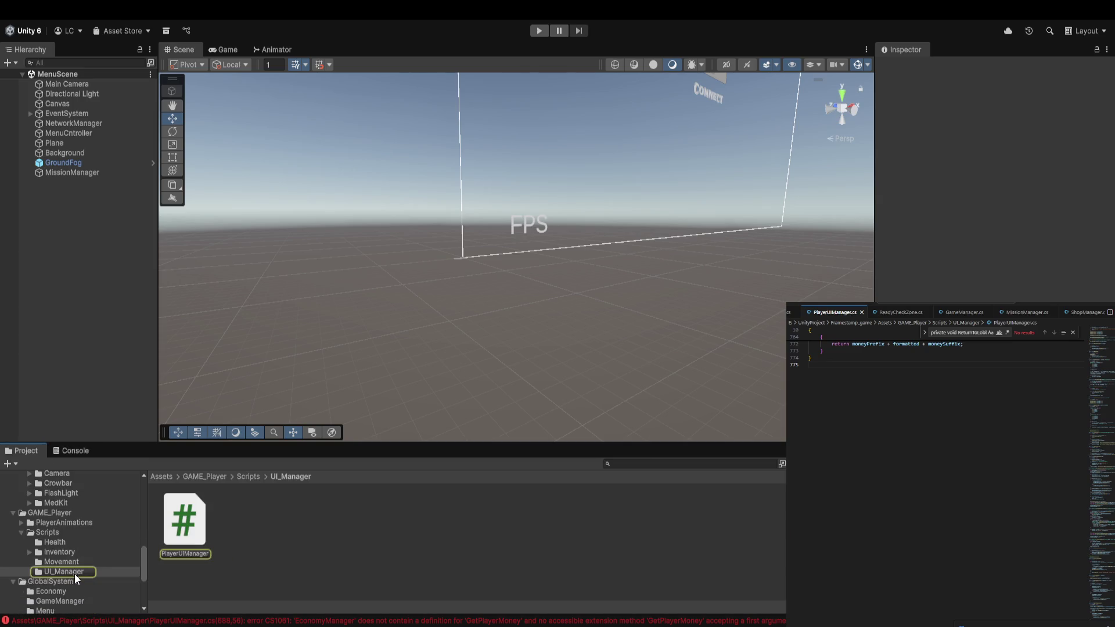
{"action": "scroll", "coordinate": [68, 562], "scroll_direction": "up", "scroll_amount": 3}
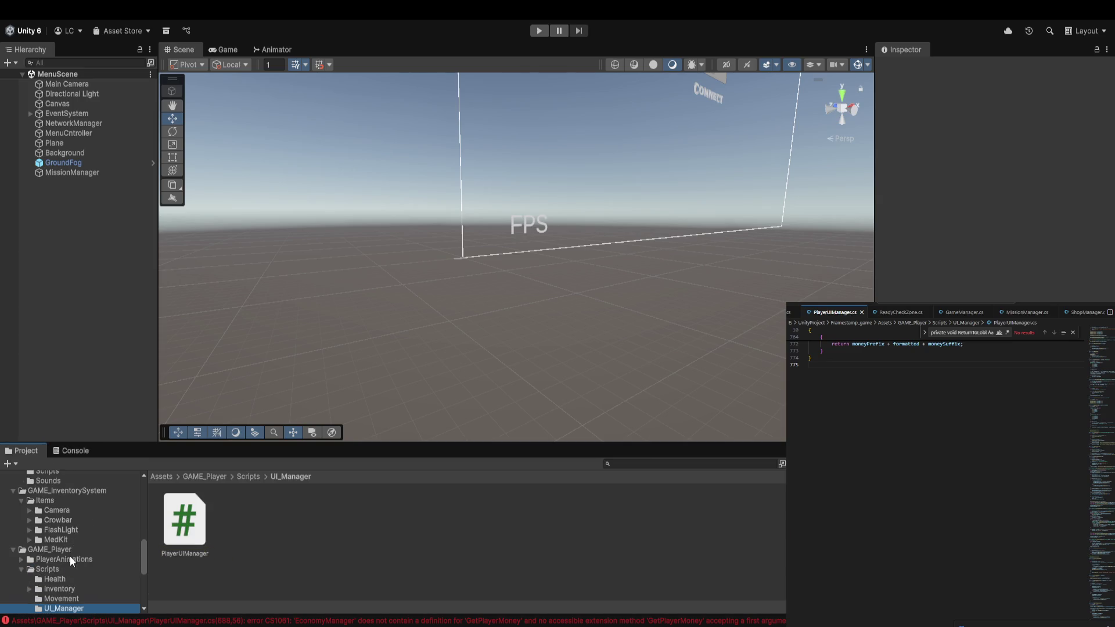
{"action": "scroll", "coordinate": [70, 557], "scroll_direction": "down", "scroll_amount": 3}
{"action": "left_click", "coordinate": [66, 542]}
{"action": "left_click", "coordinate": [187, 532]}
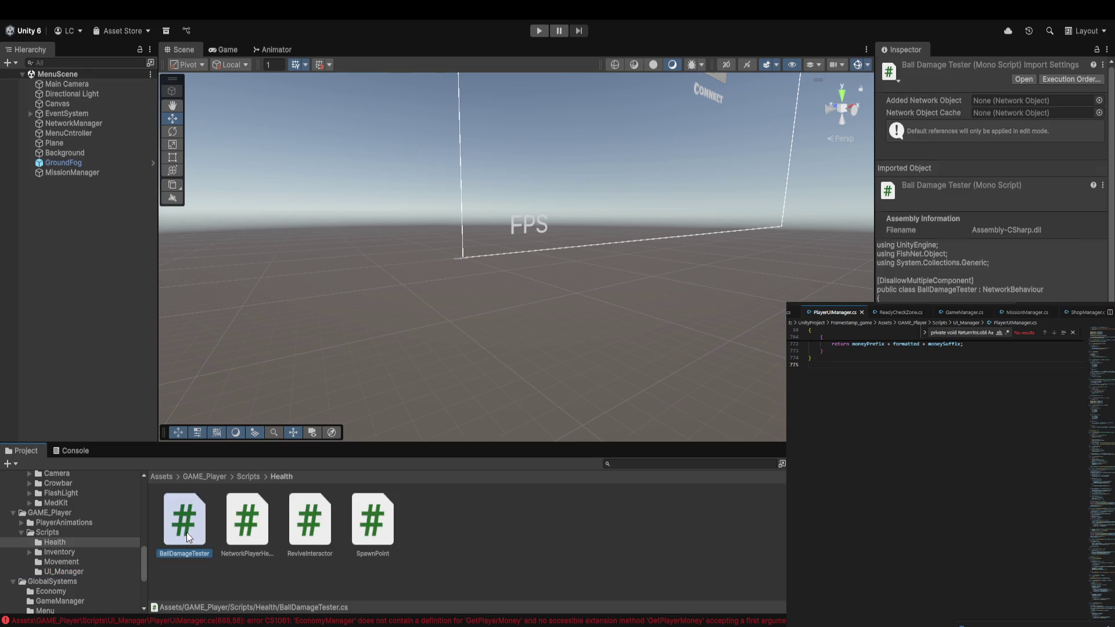
{"action": "left_click", "coordinate": [320, 535]}
{"action": "double_click", "coordinate": [248, 533]}
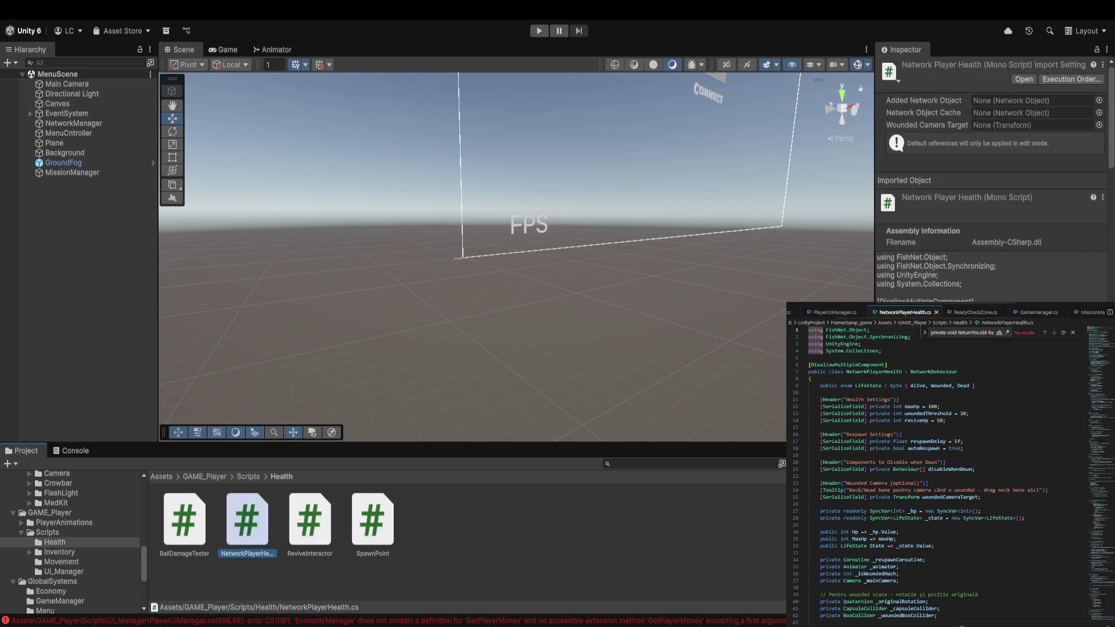
{"action": "left_click", "coordinate": [298, 533], "text": "ctrl"}
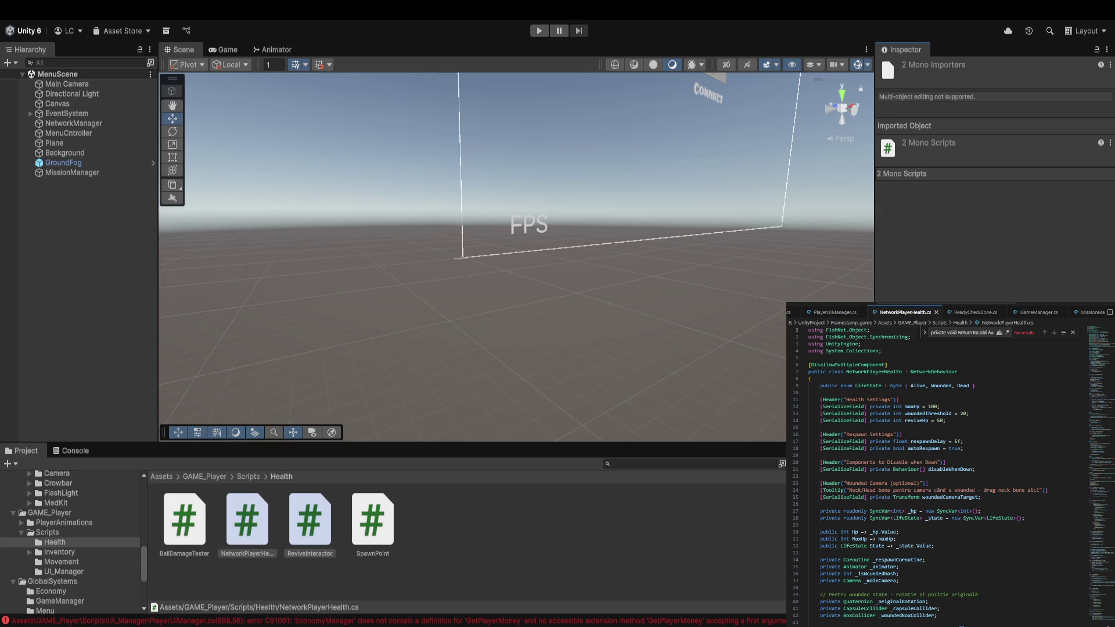
{"action": "left_click", "coordinate": [73, 451]}
Open the ReviveInteractor error's file and find the Target_UpdateProgress occurrences.
{"action": "left_click", "coordinate": [190, 490]}
{"action": "double_click", "coordinate": [191, 491]}
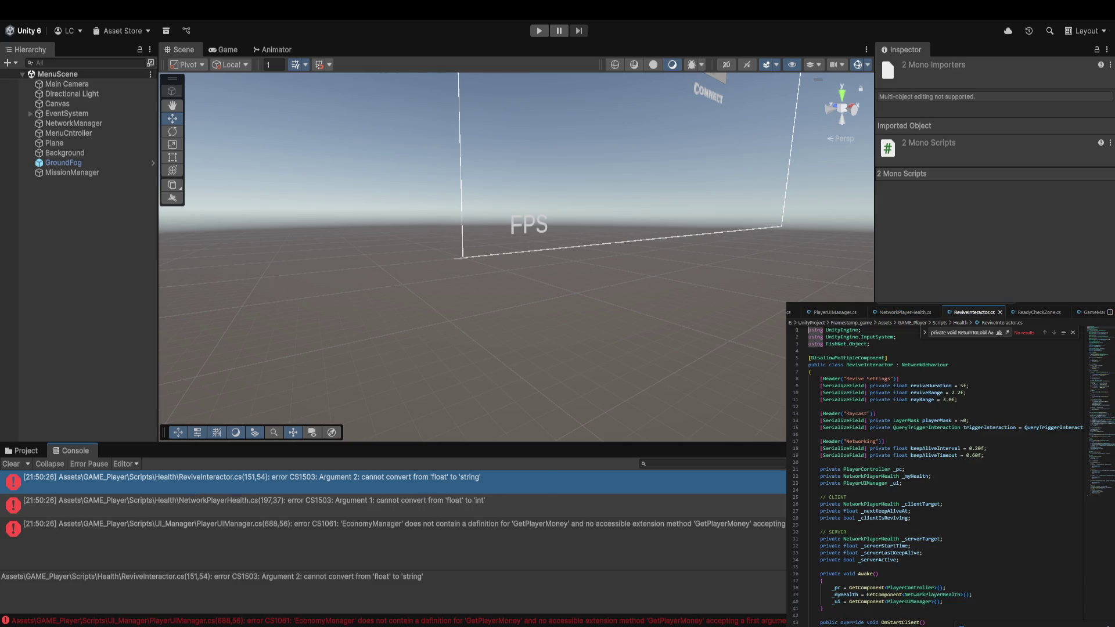
{"action": "left_click", "coordinate": [1073, 333]}
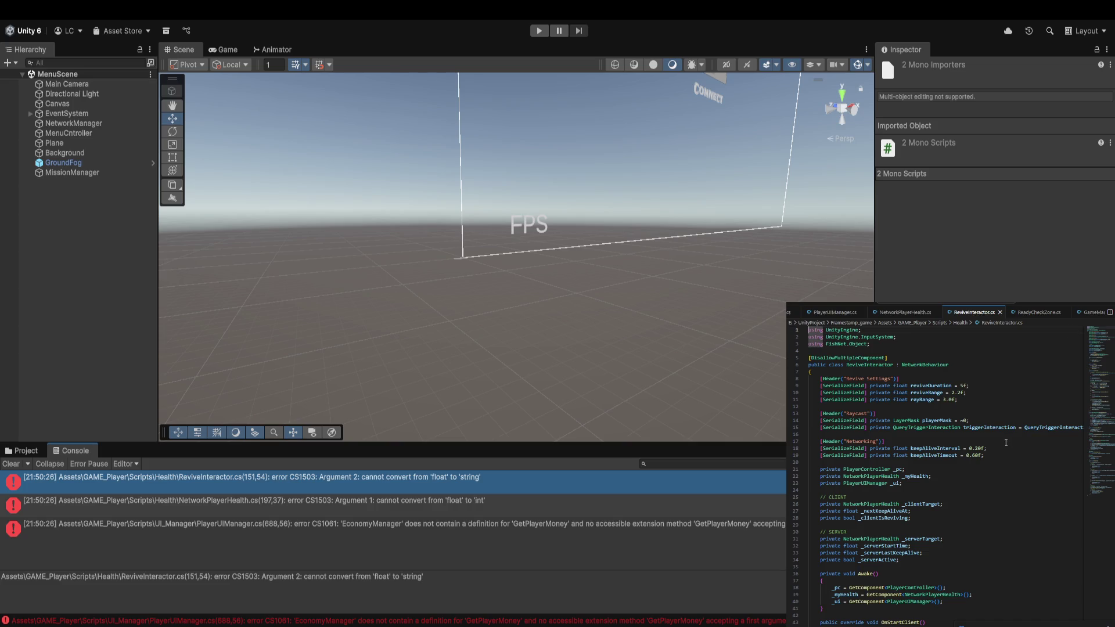
{"action": "left_click", "coordinate": [941, 474]}
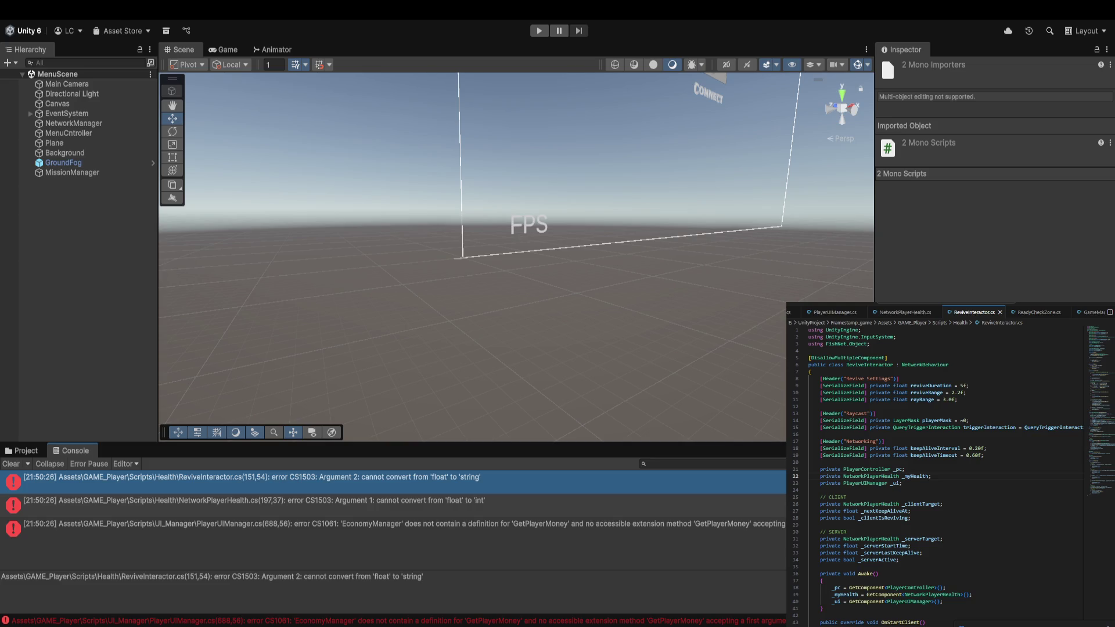
{"action": "key", "text": "ctrl+f"}
{"action": "type", "text": "Target_UpdateProgress"}
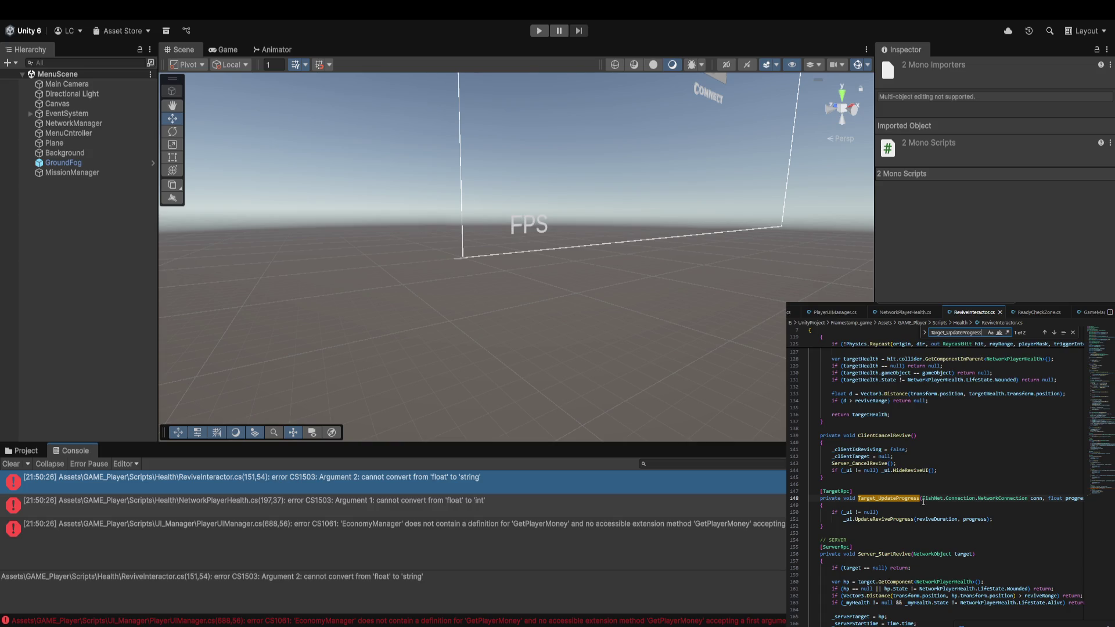
{"action": "left_click", "coordinate": [1045, 333]}
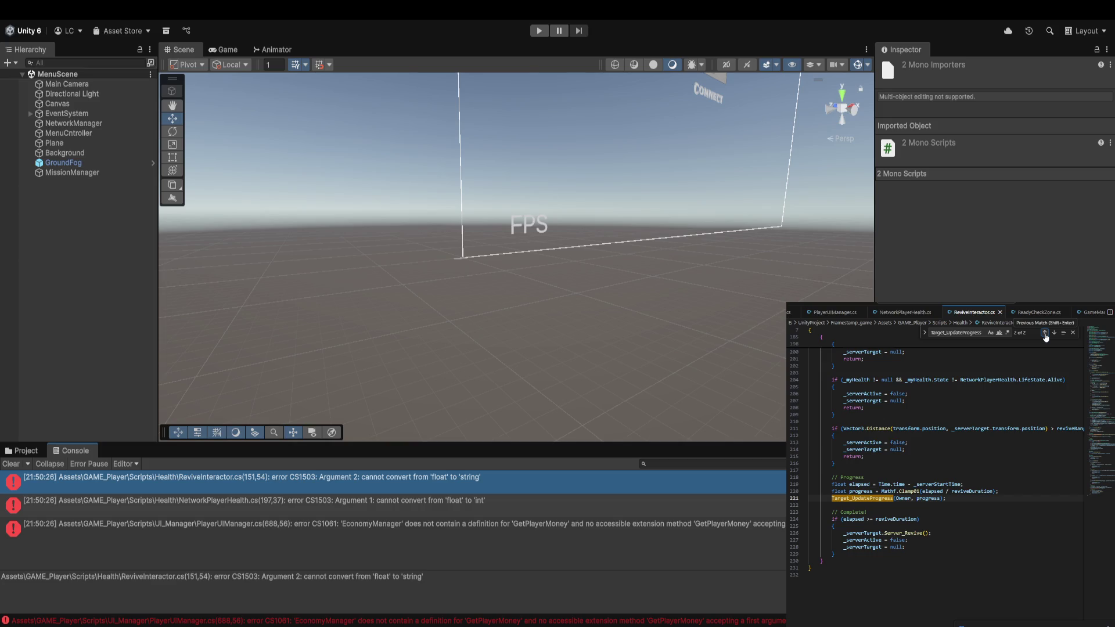
{"action": "left_click", "coordinate": [1044, 334]}
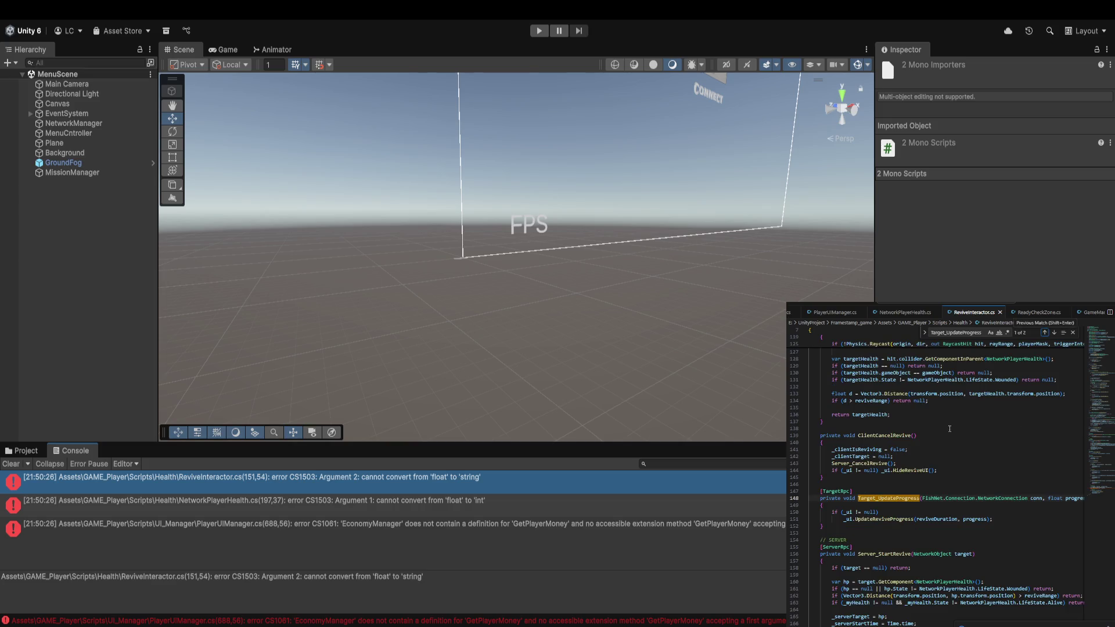
Rewrite line 151 as _ui.UpdateReviveProgress(progress); and return to NetworkPlayerHealth.cs.
{"action": "left_click", "coordinate": [921, 505]}
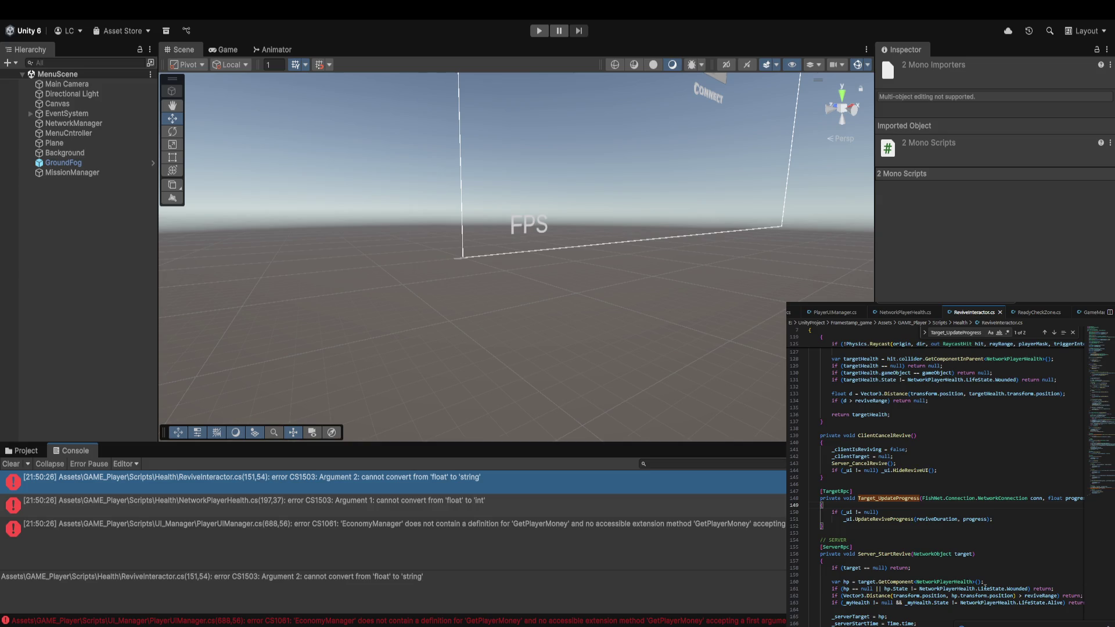
{"action": "left_click", "coordinate": [989, 518]}
{"action": "left_click_drag", "start_coordinate": [993, 519], "coordinate": [844, 520]}
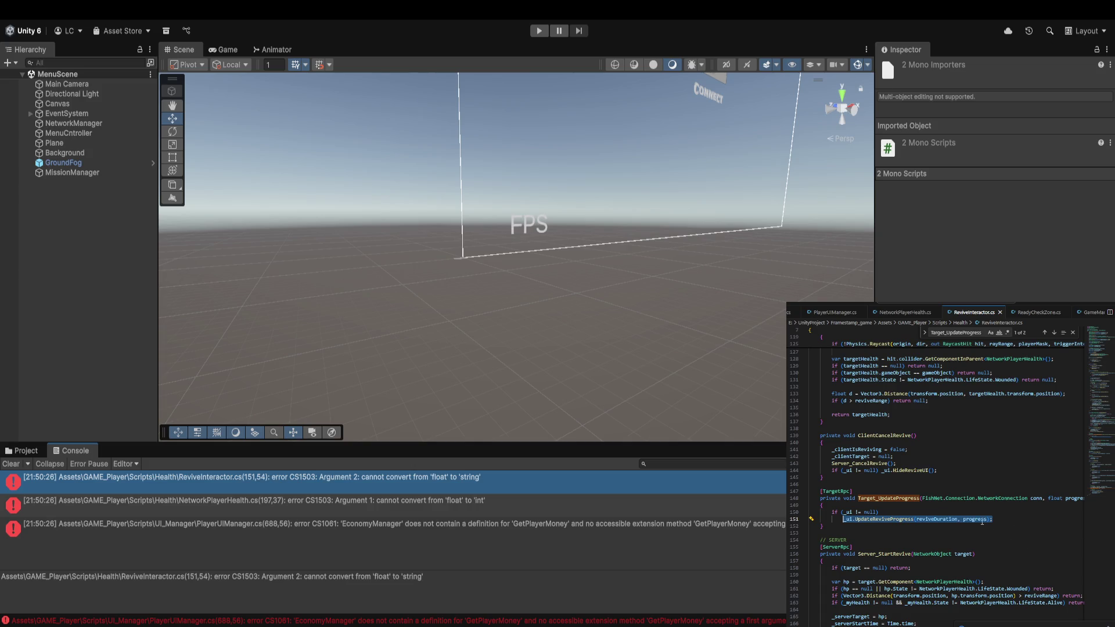
{"action": "type", "text": "_ui.UpdateReviveProgress(progress);"}
{"action": "key", "text": "ctrl+z"}
{"action": "type", "text": "_ui.UpdateReviveProgress(progress);"}
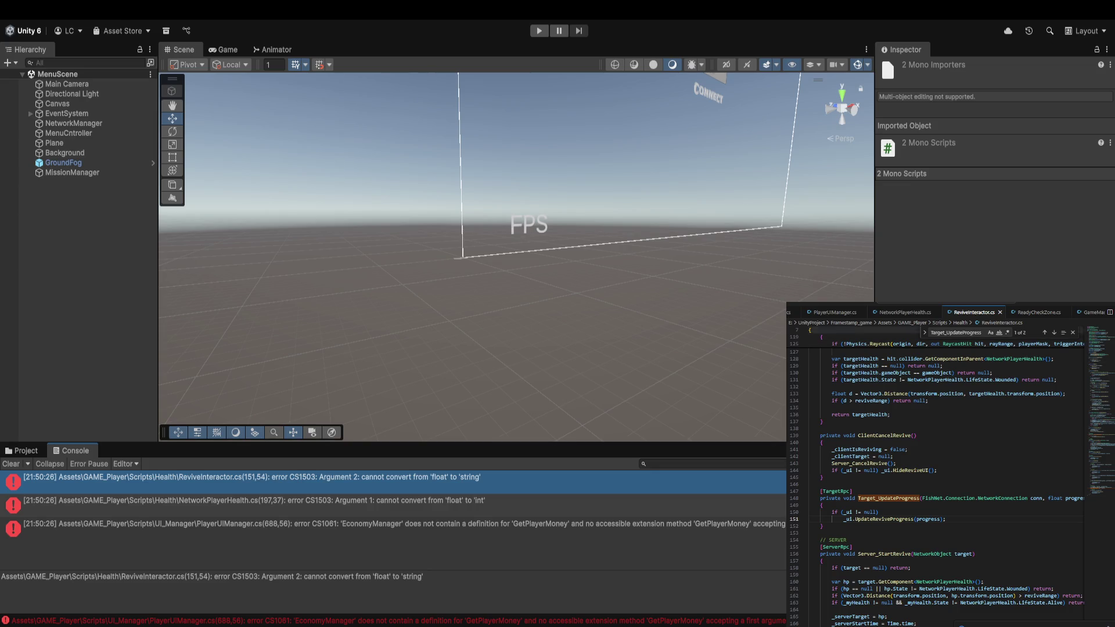
{"action": "left_click", "coordinate": [904, 312]}
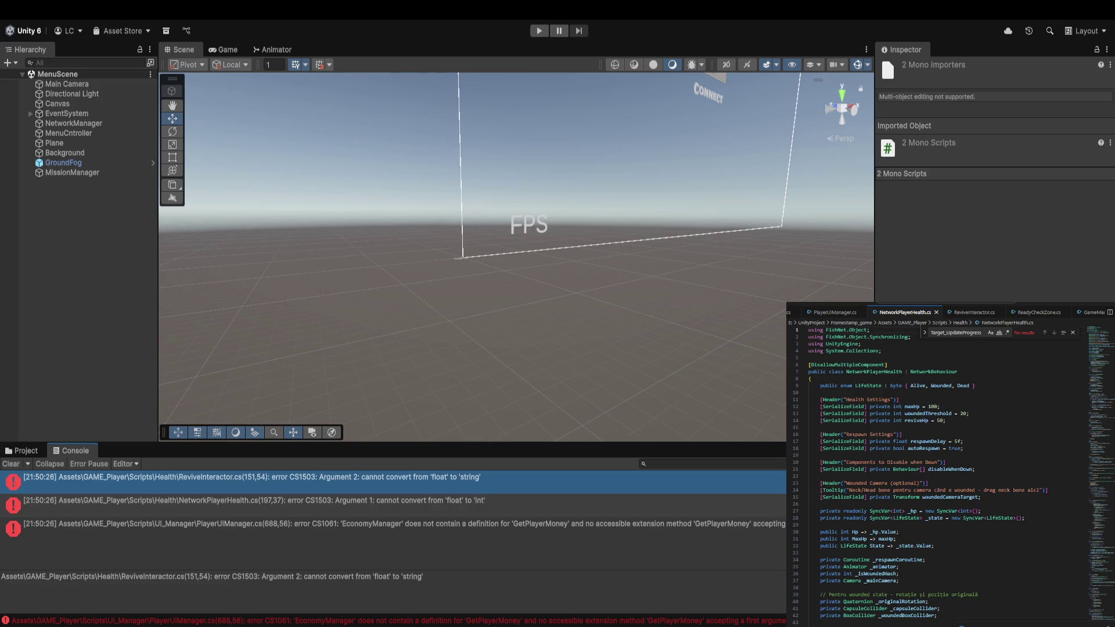
Change line 197's SetRespawnCountdown call to pass Mathf.CeilToInt(countdown).
{"action": "key", "text": "ctrl+v"}
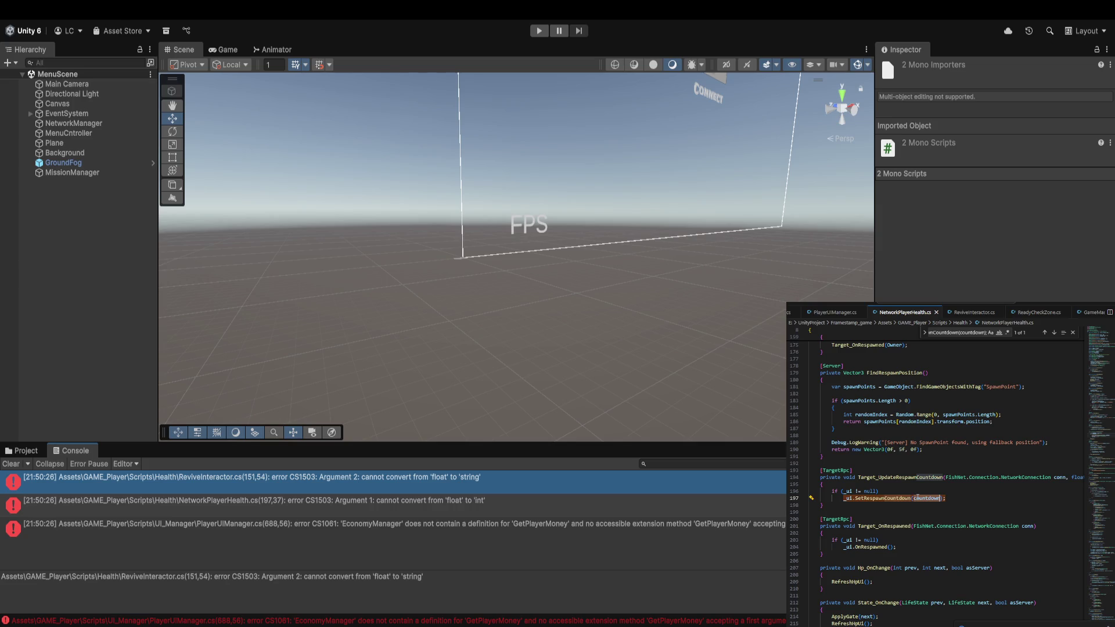
{"action": "left_click", "coordinate": [842, 498]}
{"action": "left_click_drag", "start_coordinate": [842, 498], "coordinate": [940, 503]}
{"action": "type", "text": "_ui.SetRespawnCountdown(Mathf.CeilToInt(countdown));"}
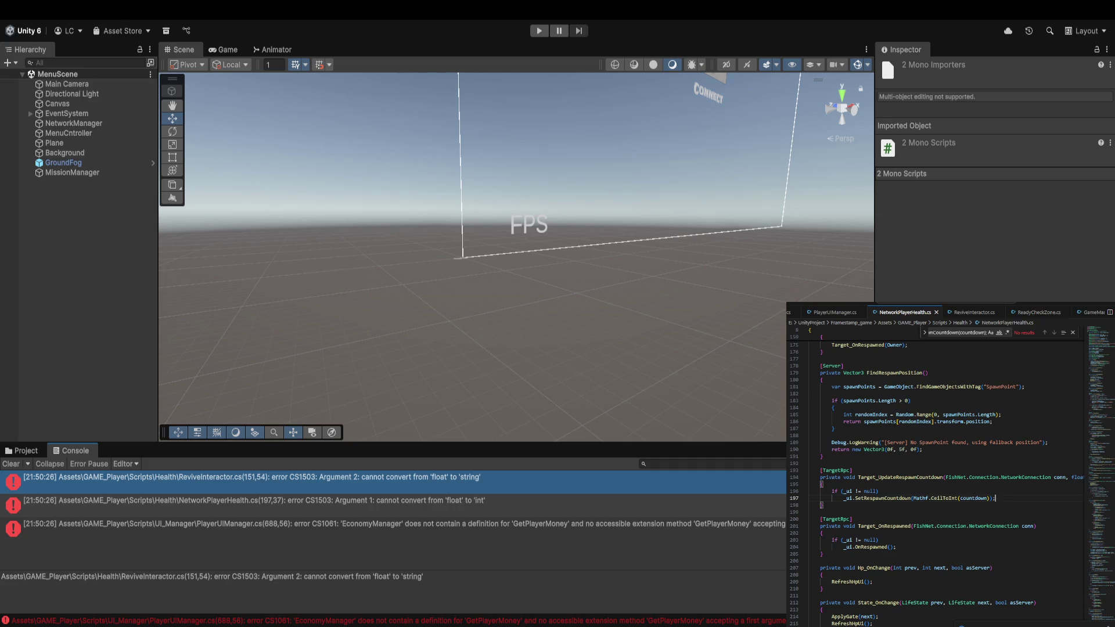
In PlayerUIManager.cs, search for 'int currentMoney = 0;'.
{"action": "left_click", "coordinate": [834, 312]}
{"action": "key", "text": "ctrl+f"}
{"action": "type", "text": "int currentMoney = 0;"}
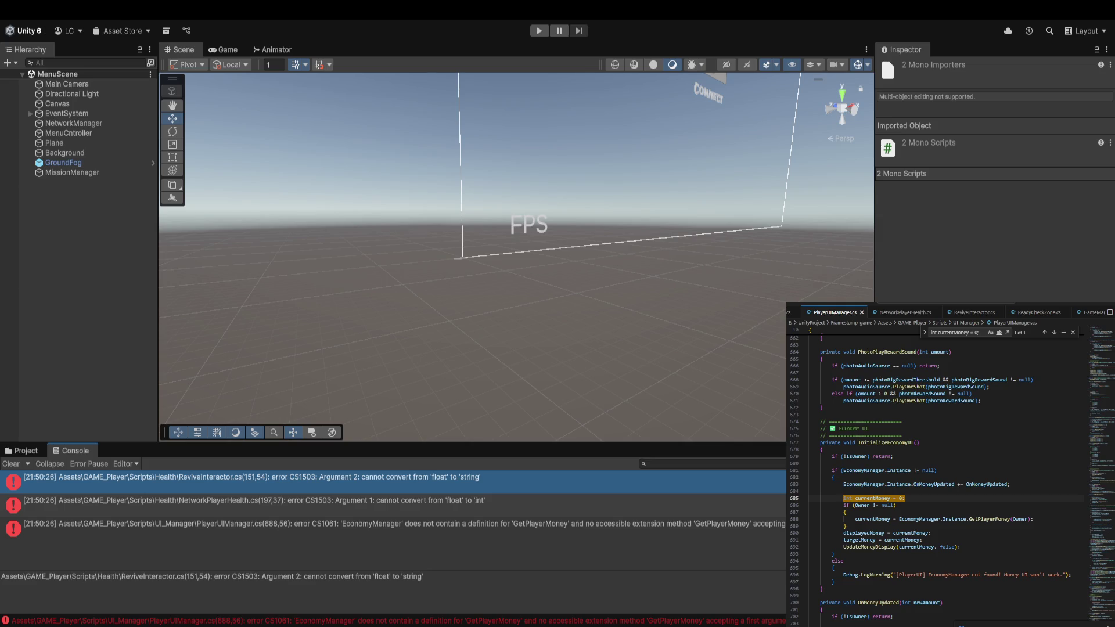
Replace lines 685–692 with displayedMoney = 0; targetMoney = 0; UpdateMoneyDisplay(0, false); and recompile.
{"action": "mouse_move", "coordinate": [961, 547]}
{"action": "left_mouse_down"}
{"action": "mouse_move", "coordinate": [845, 533]}
{"action": "mouse_move", "coordinate": [845, 498]}
{"action": "left_mouse_up"}
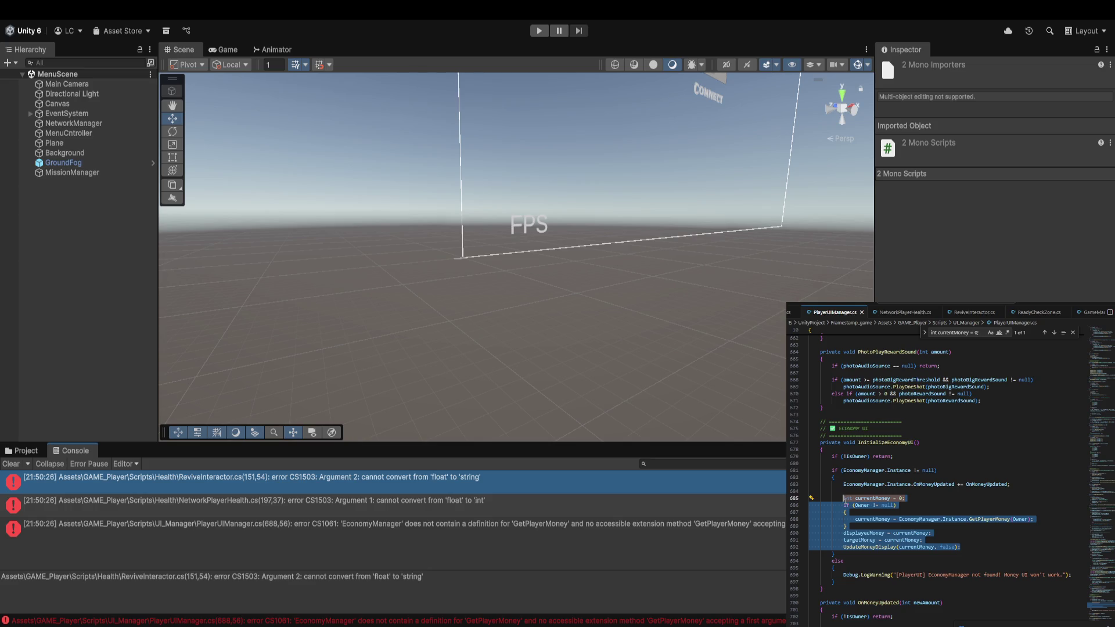
{"action": "type", "text": "displayedMoney = 0; targetMoney = 0; UpdateMoneyDisplay(0, false);"}
{"action": "left_click", "coordinate": [796, 506], "text": "shift"}
{"action": "key", "text": "Tab"}
{"action": "key", "text": "Tab"}
{"action": "key", "text": "Tab"}
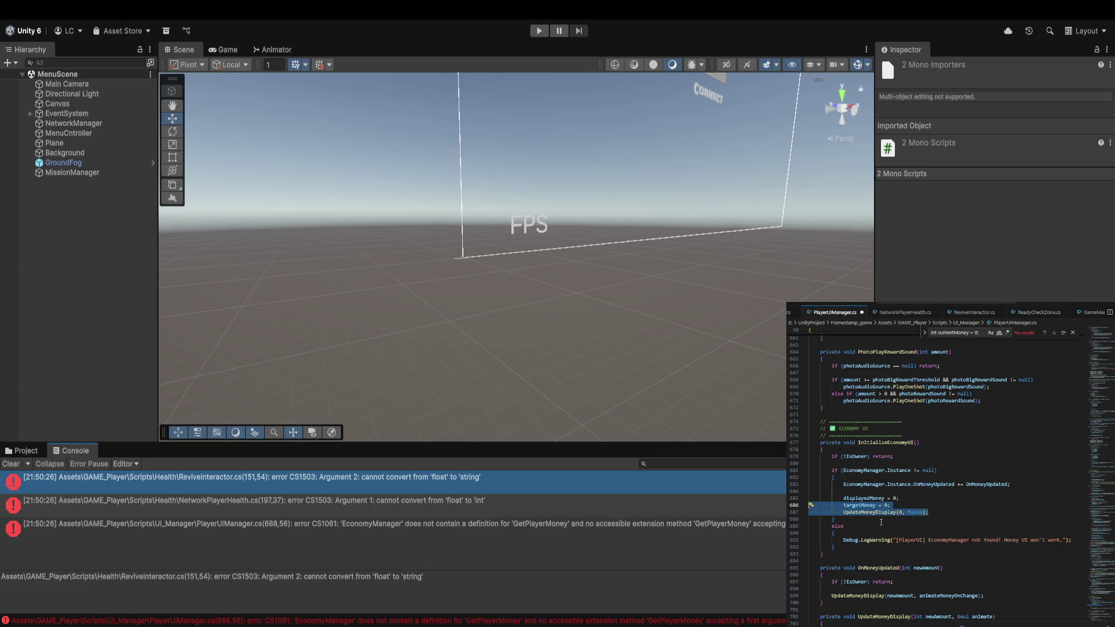
{"action": "left_click", "coordinate": [575, 568]}
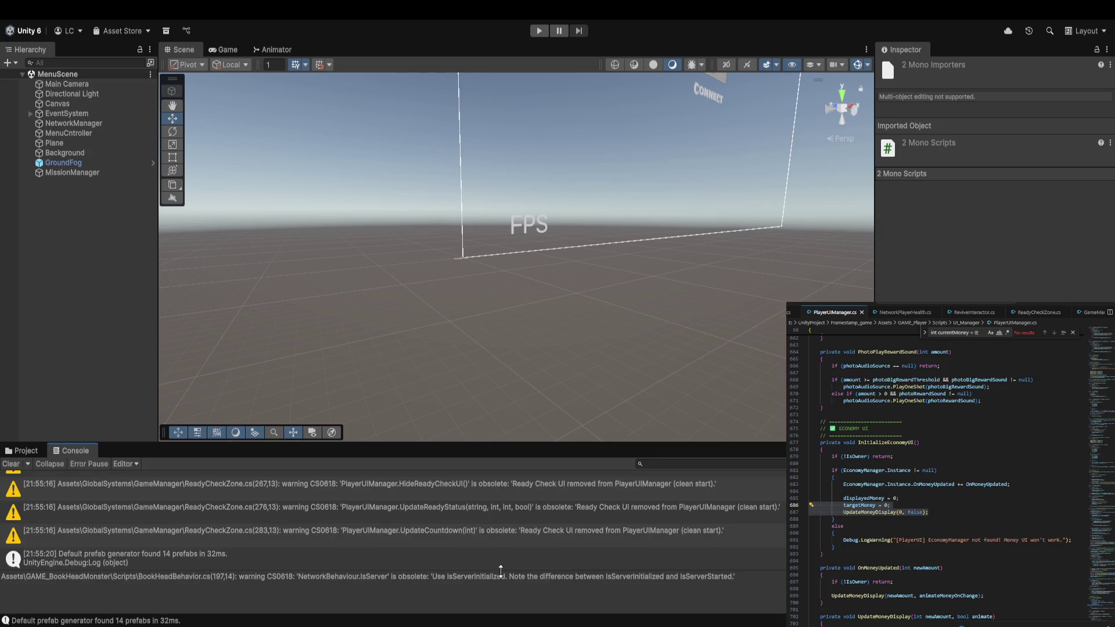
Inspect Player_Prefab's Economy UI settings in GAME_Player, then enter Play mode.
{"action": "left_click", "coordinate": [23, 453]}
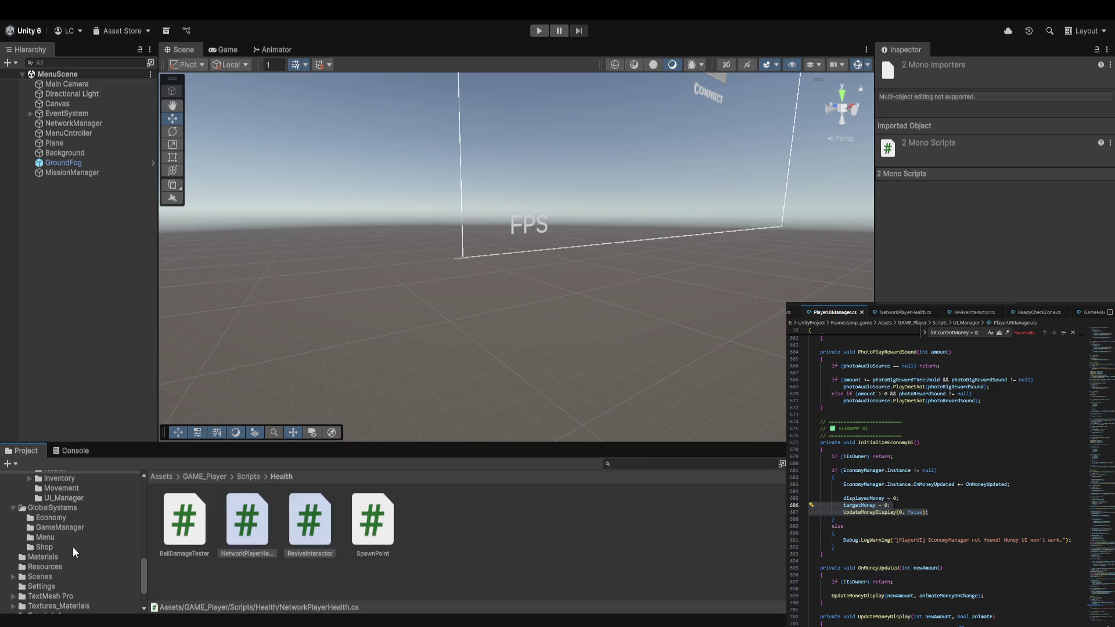
{"action": "left_click", "coordinate": [65, 515]}
{"action": "left_click", "coordinate": [308, 533]}
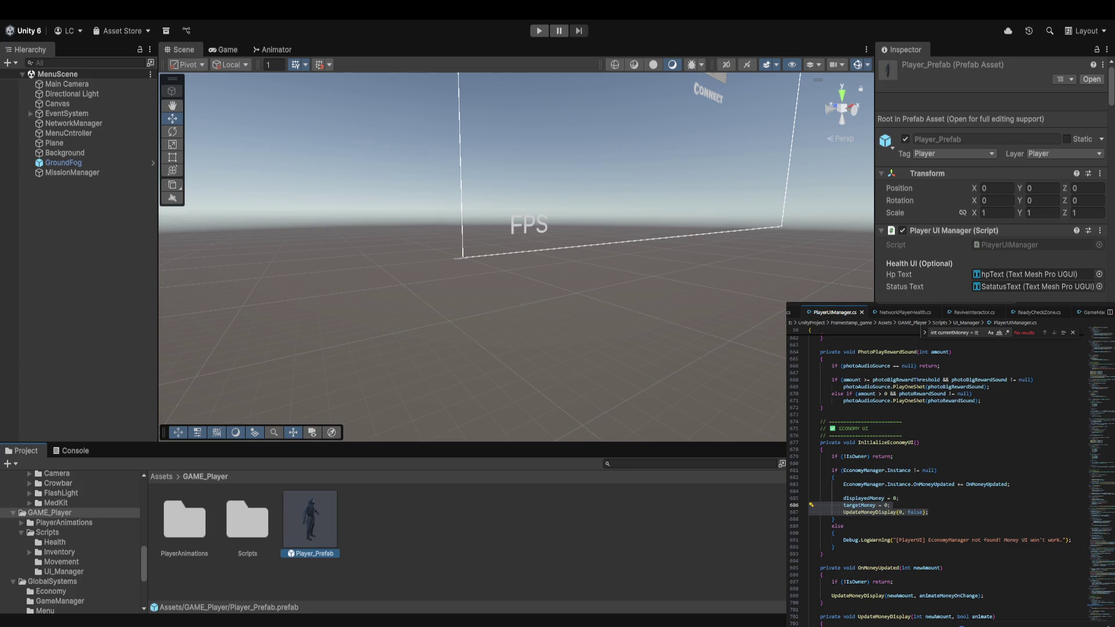
{"action": "scroll", "coordinate": [991, 174], "scroll_direction": "down", "scroll_amount": 15}
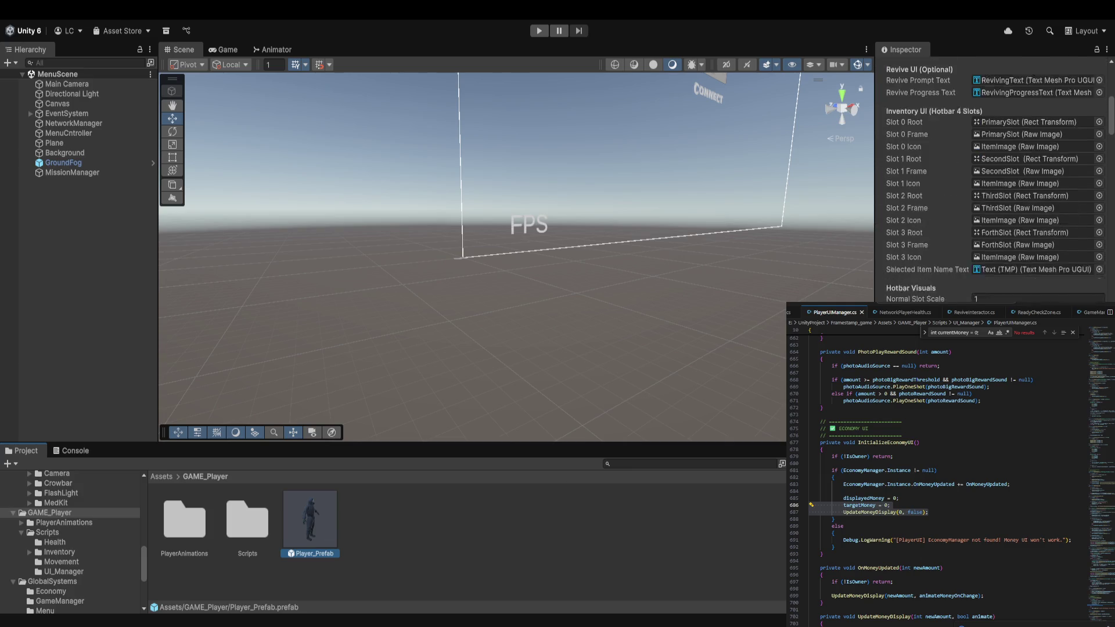
{"action": "scroll", "coordinate": [994, 174], "scroll_direction": "down", "scroll_amount": 5}
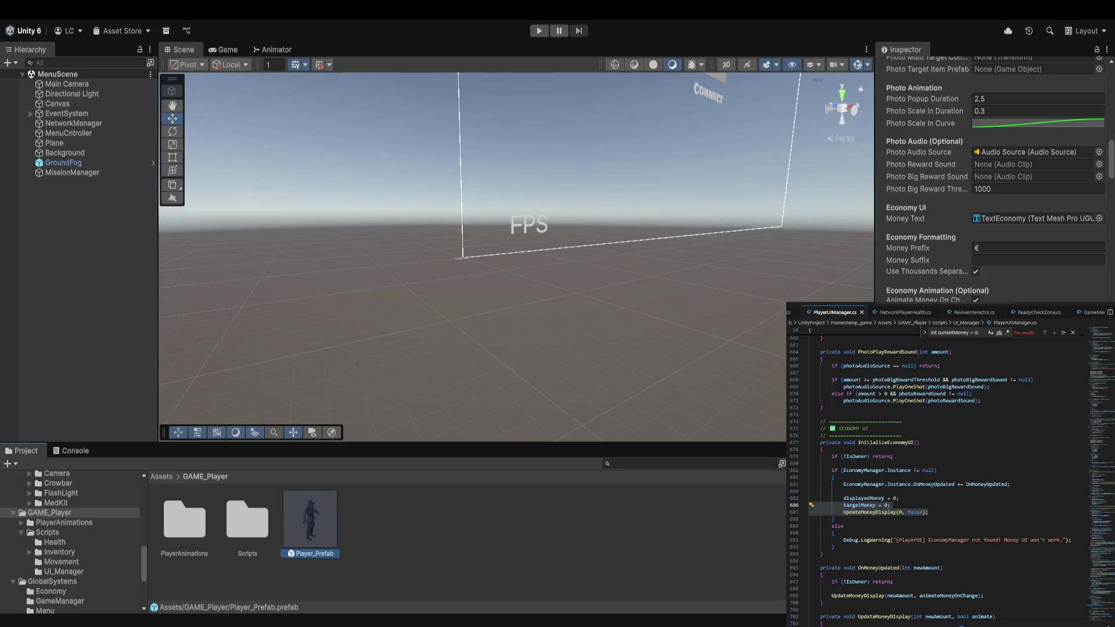
{"action": "left_click", "coordinate": [538, 29]}
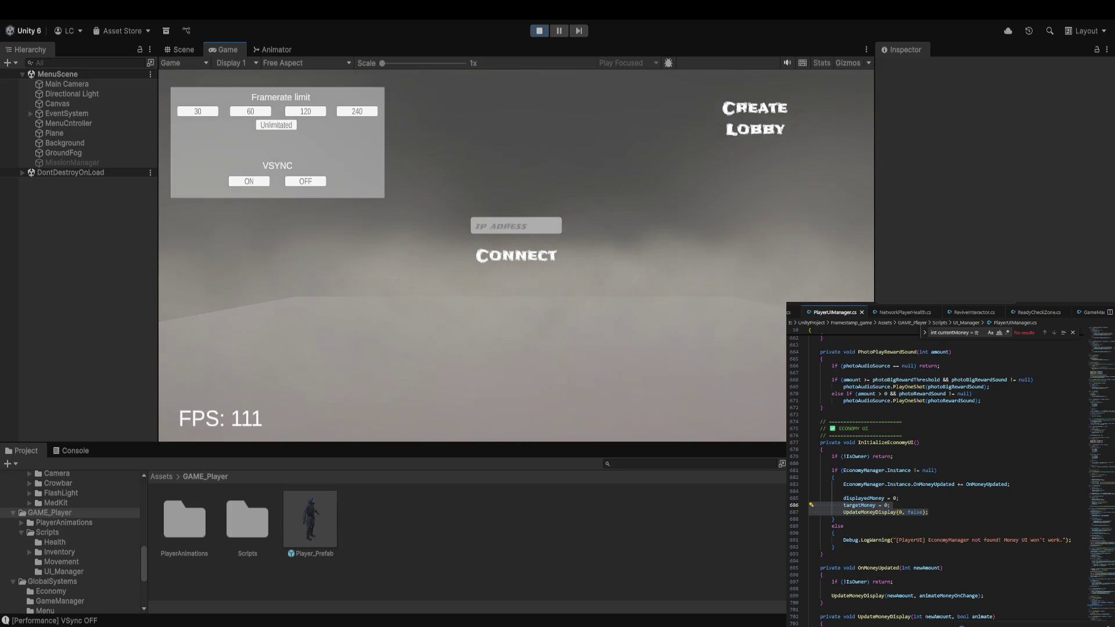
Create a lobby, confirm the HUD shows €0, then stop Play mode.
{"action": "left_click", "coordinate": [734, 125]}
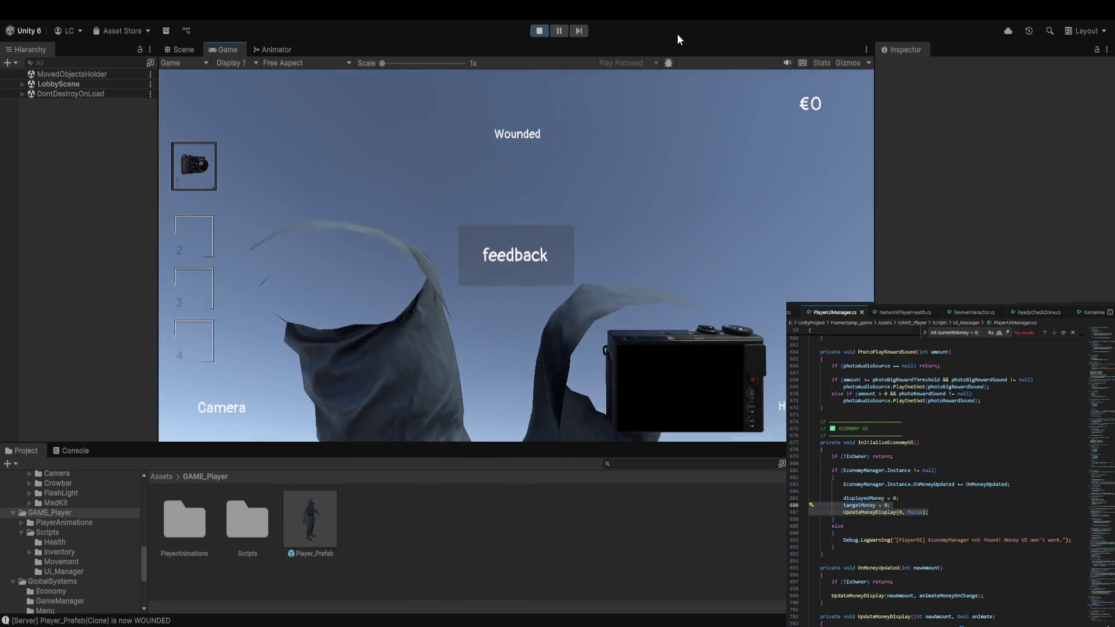
{"action": "left_click", "coordinate": [539, 31]}
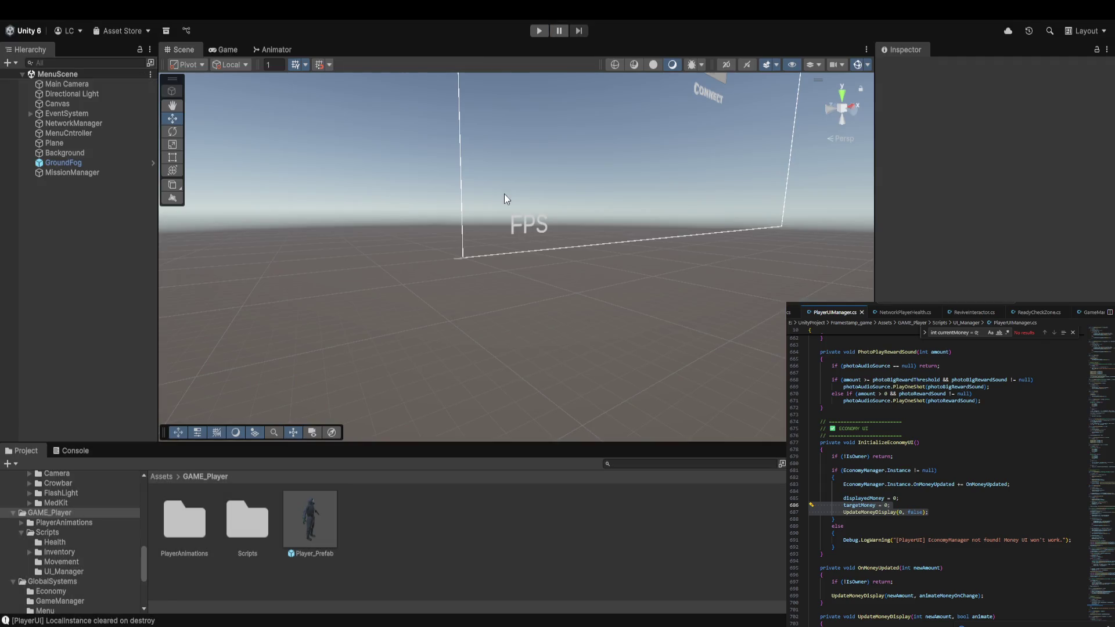
Open Player_Prefab and select SatatusText under Canvas > PlayerStats.
{"action": "left_click", "coordinate": [210, 50]}
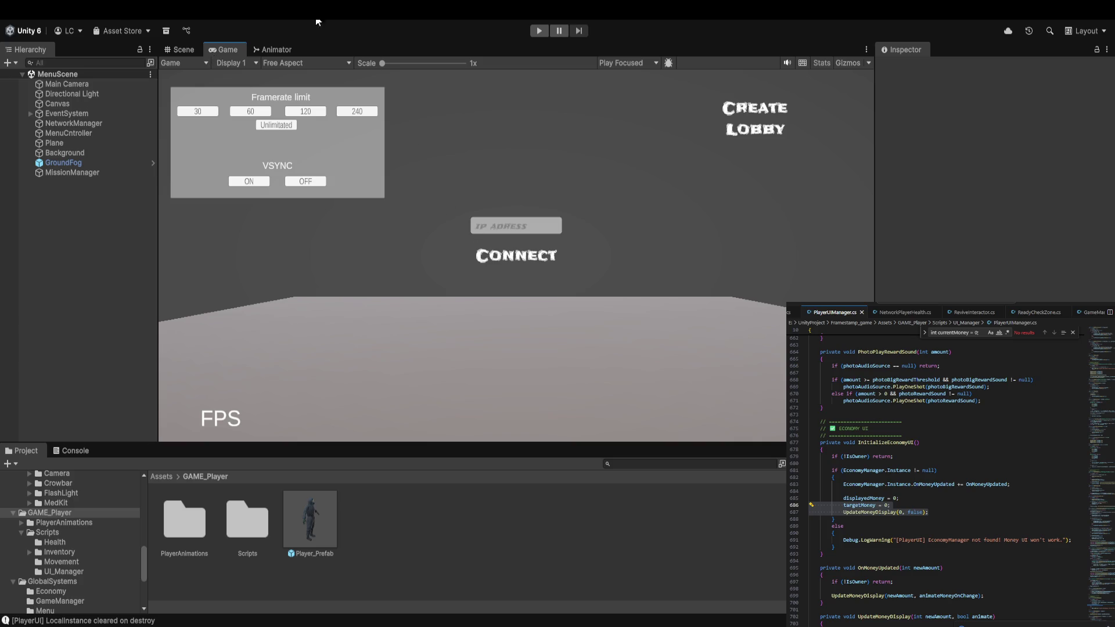
{"action": "double_click", "coordinate": [311, 518]}
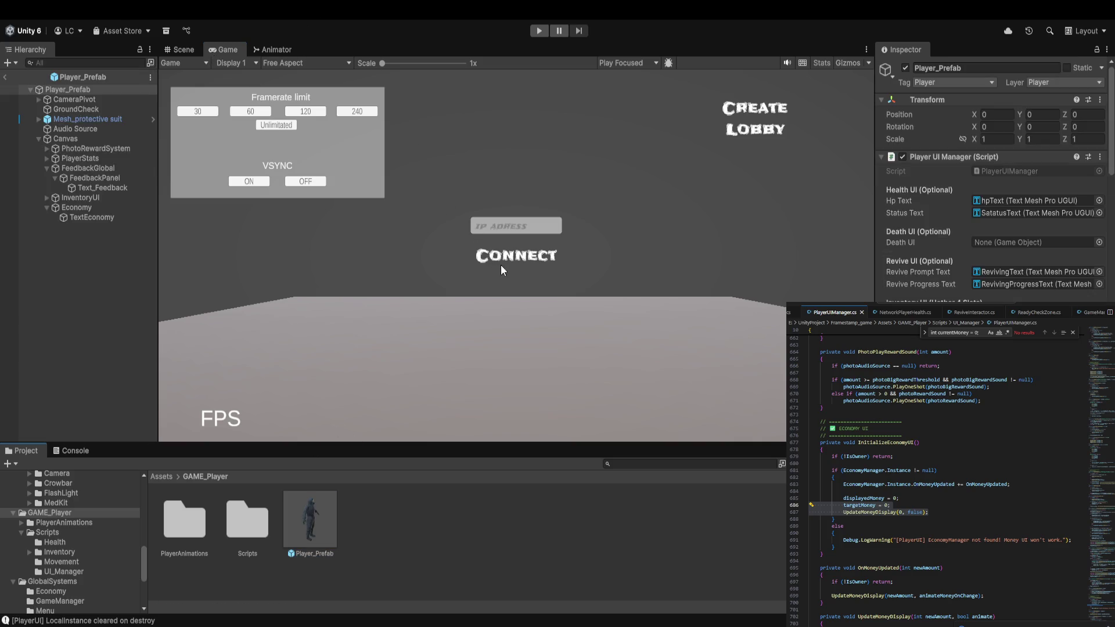
{"action": "left_click", "coordinate": [184, 49]}
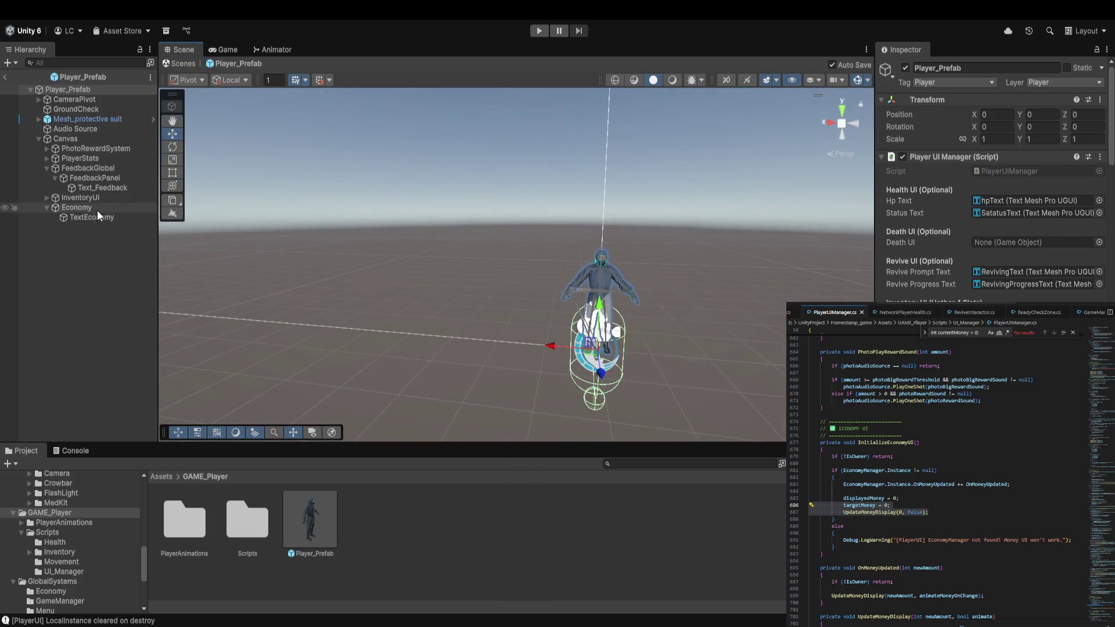
{"action": "left_click", "coordinate": [102, 183]}
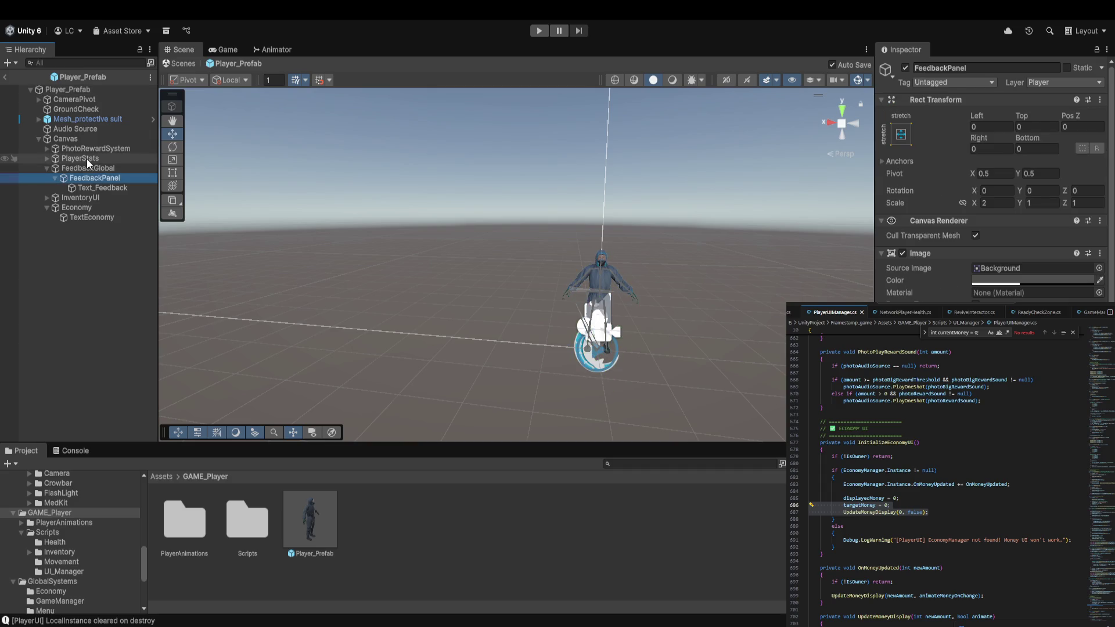
{"action": "left_click", "coordinate": [86, 158]}
{"action": "left_click", "coordinate": [45, 159]}
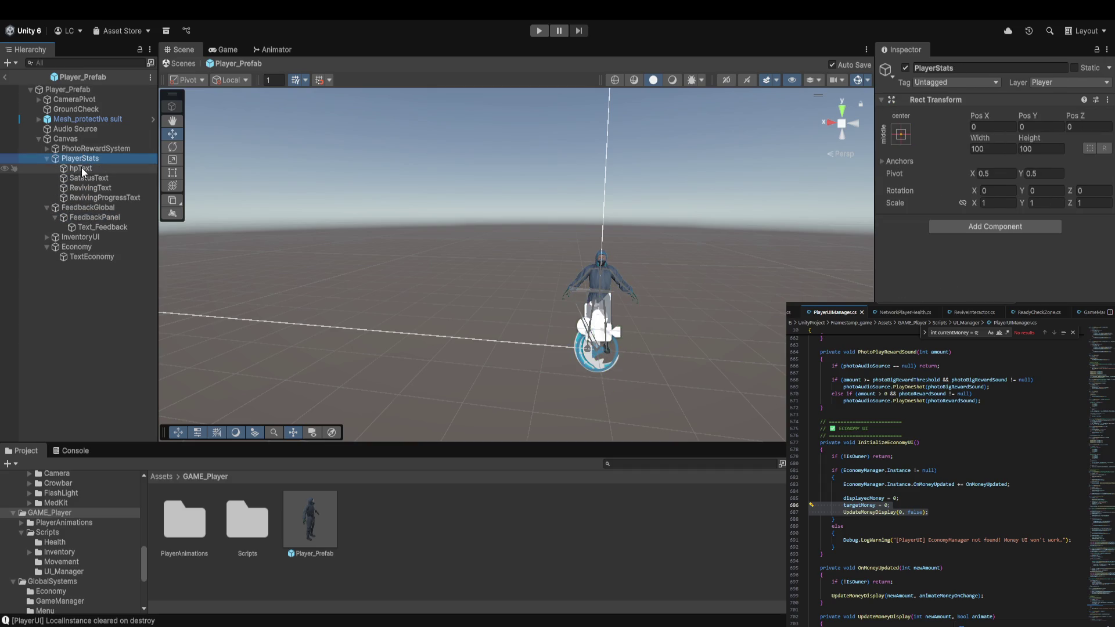
{"action": "left_click", "coordinate": [81, 168]}
{"action": "left_click", "coordinate": [113, 179]}
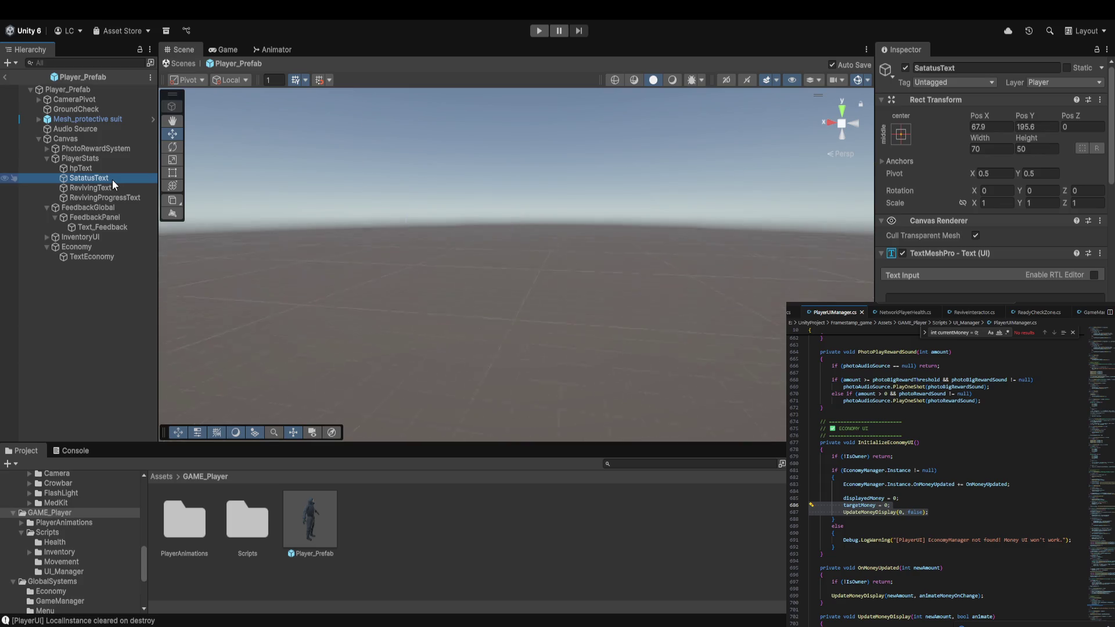
Drag SatatusText to Pos X -425, Pos Y 265 at the canvas's top-left, then deselect.
{"action": "mouse_move", "coordinate": [601, 295]}
{"action": "left_mouse_down"}
{"action": "mouse_move", "coordinate": [644, 316]}
{"action": "mouse_move", "coordinate": [702, 311]}
{"action": "mouse_move", "coordinate": [685, 273]}
{"action": "mouse_move", "coordinate": [712, 311]}
{"action": "mouse_move", "coordinate": [10, 299]}
{"action": "mouse_move", "coordinate": [726, 337]}
{"action": "mouse_move", "coordinate": [538, 356]}
{"action": "mouse_move", "coordinate": [552, 351]}
{"action": "left_mouse_up"}
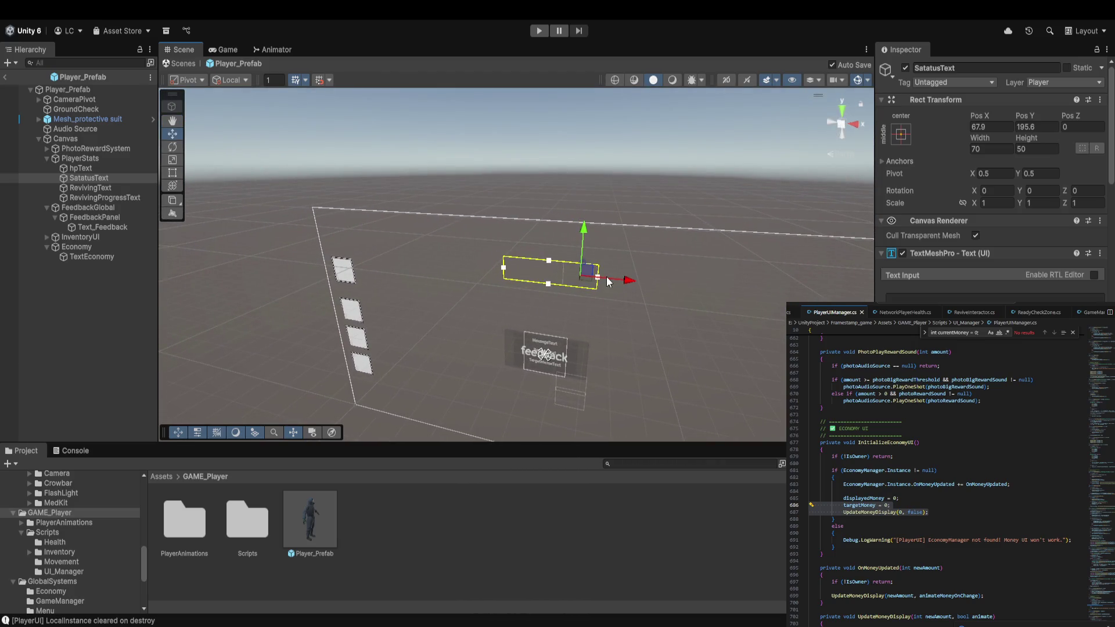
{"action": "left_click_drag", "start_coordinate": [628, 285], "coordinate": [406, 259]}
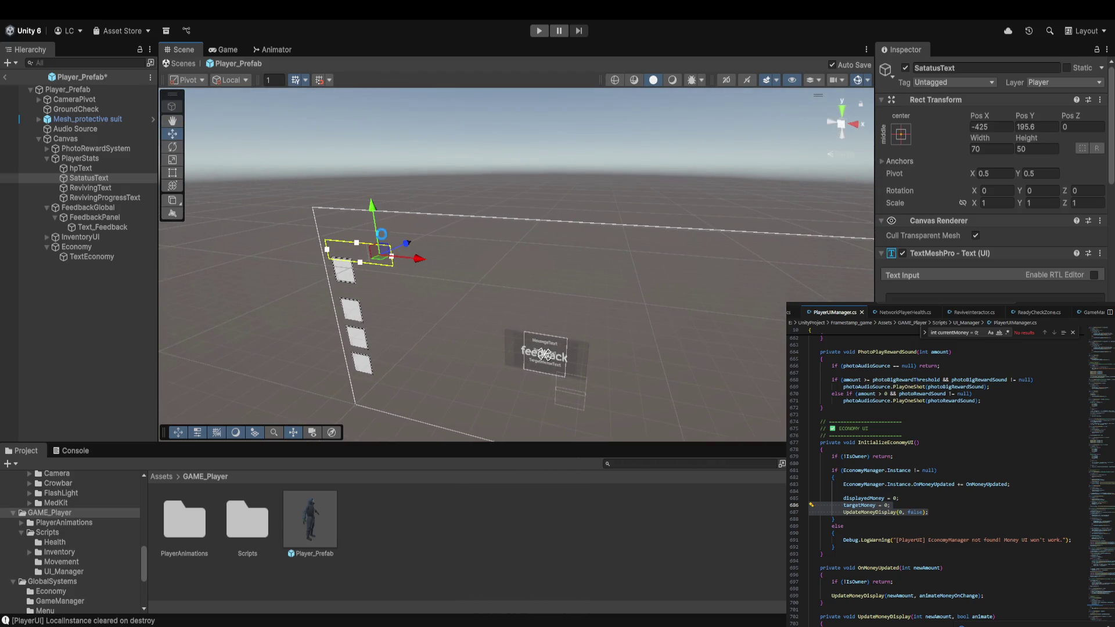
{"action": "left_click_drag", "start_coordinate": [374, 212], "coordinate": [378, 176]}
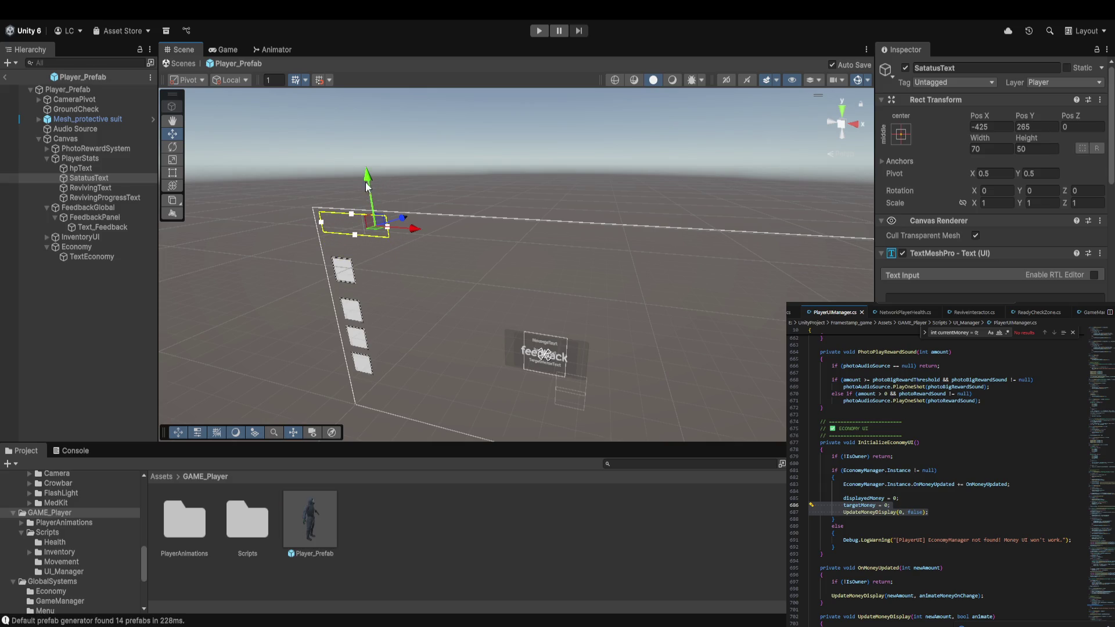
{"action": "left_click", "coordinate": [98, 188]}
{"action": "left_click_drag", "start_coordinate": [511, 249], "coordinate": [602, 259]}
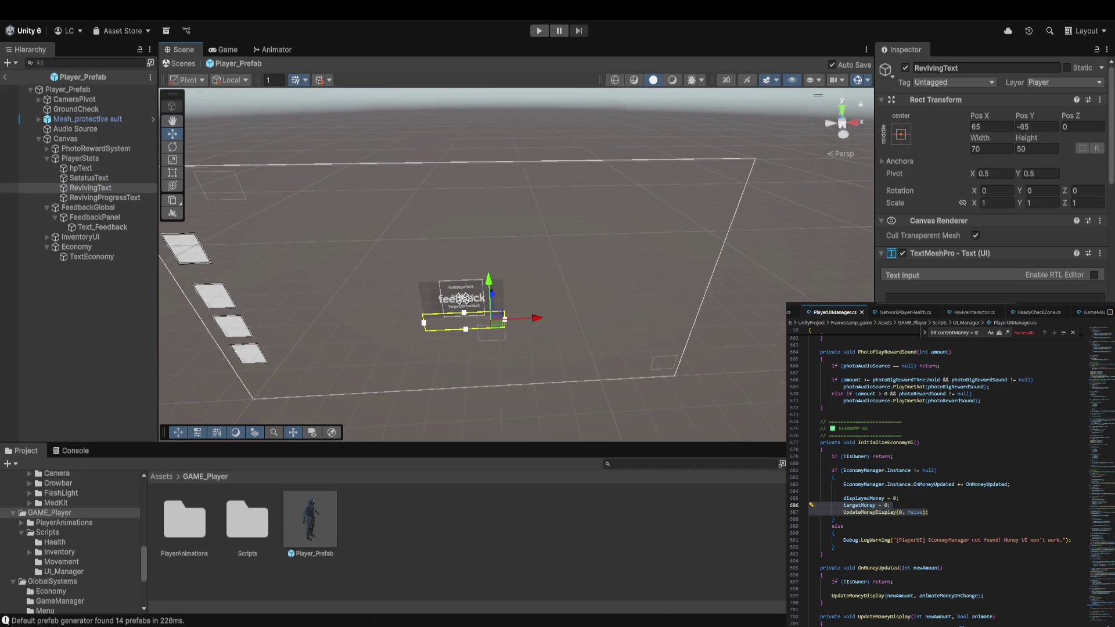
{"action": "left_click", "coordinate": [540, 541]}
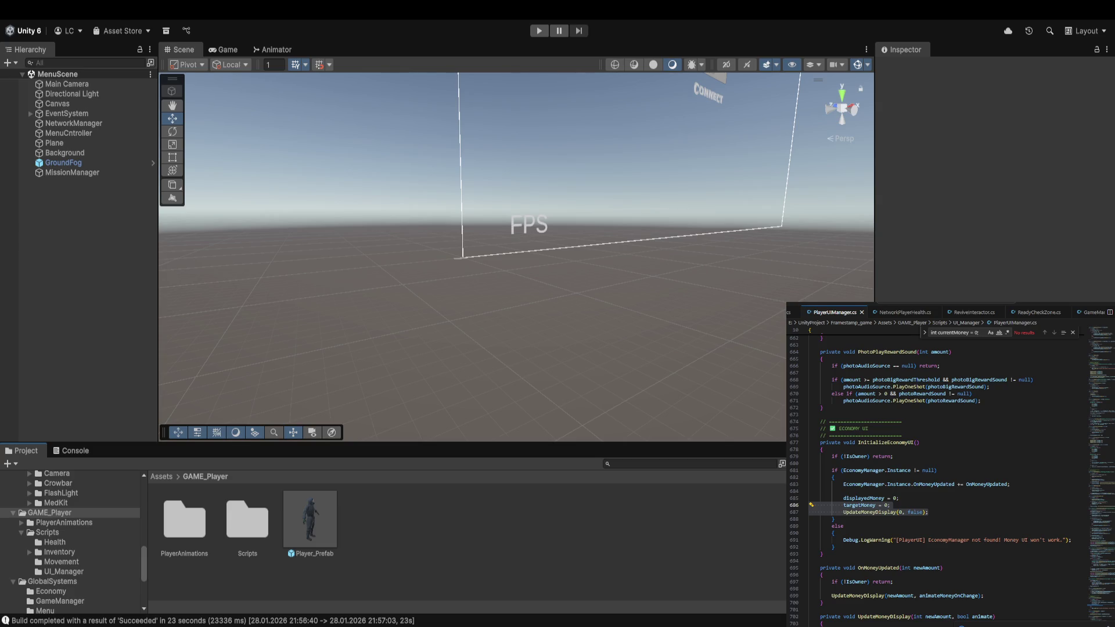
Enter Play mode and create a lobby to load the lobby scene.
{"action": "key", "text": "ctrl+p"}
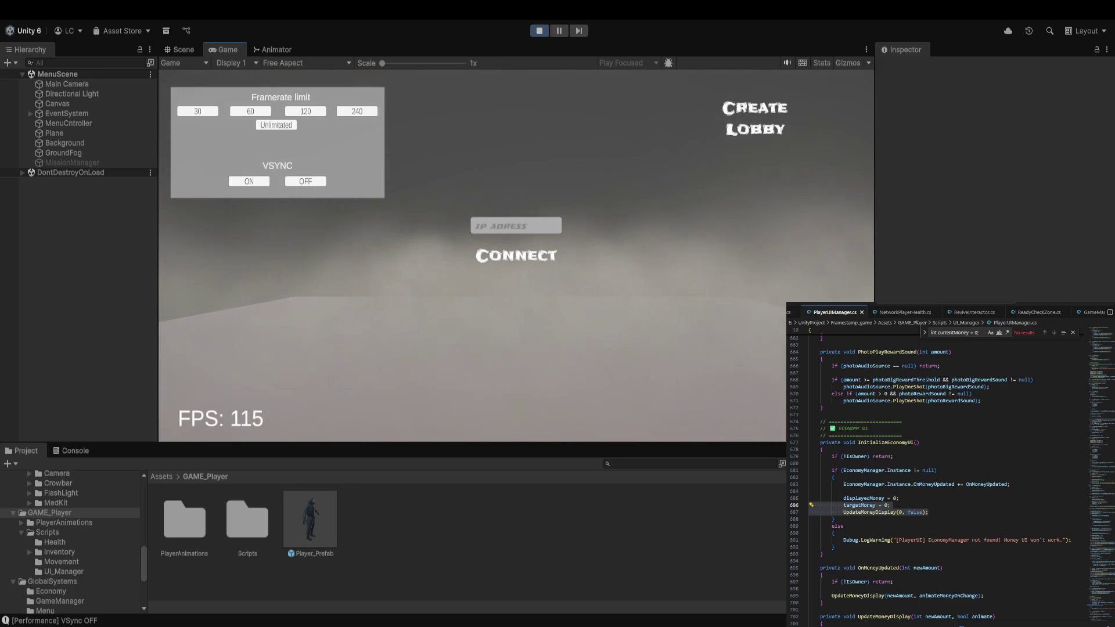
{"action": "left_click", "coordinate": [755, 129]}
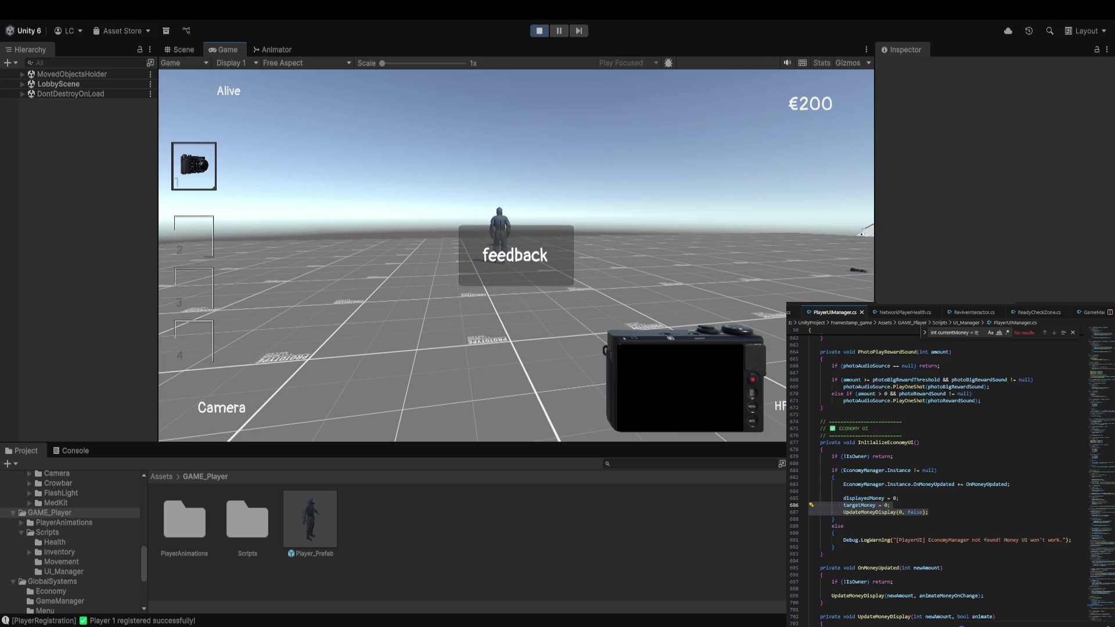
{"action": "left_click", "coordinate": [425, 305]}
Walk to the fallen player, revive him to 20 HP with E, then stop playing.
{"action": "mouse_move", "coordinate": [160, 237]}
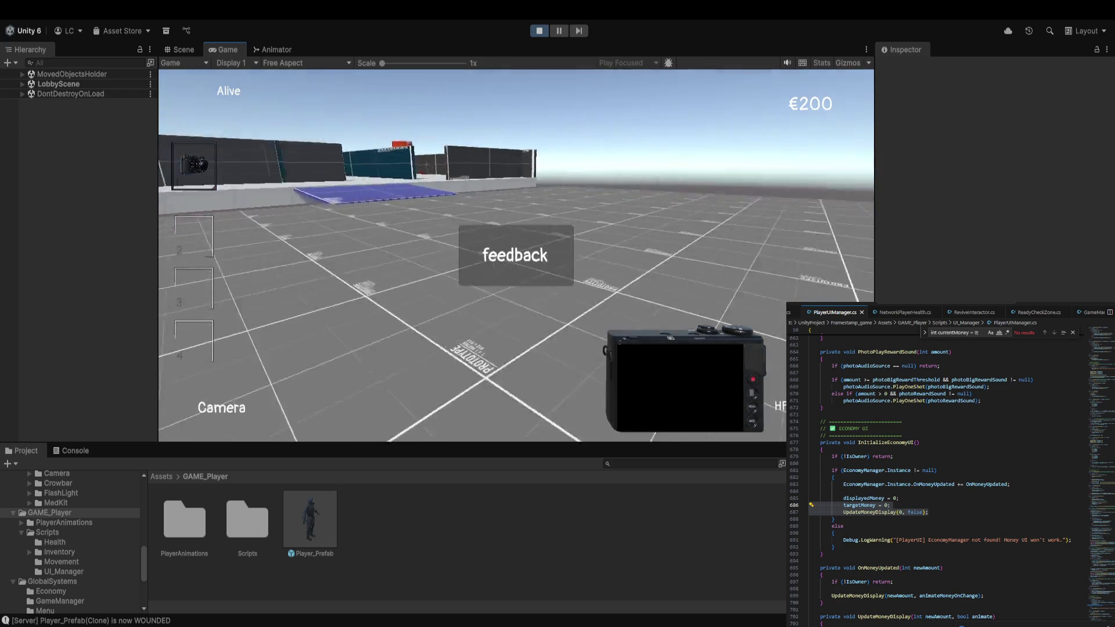
{"action": "key", "text": "w"}
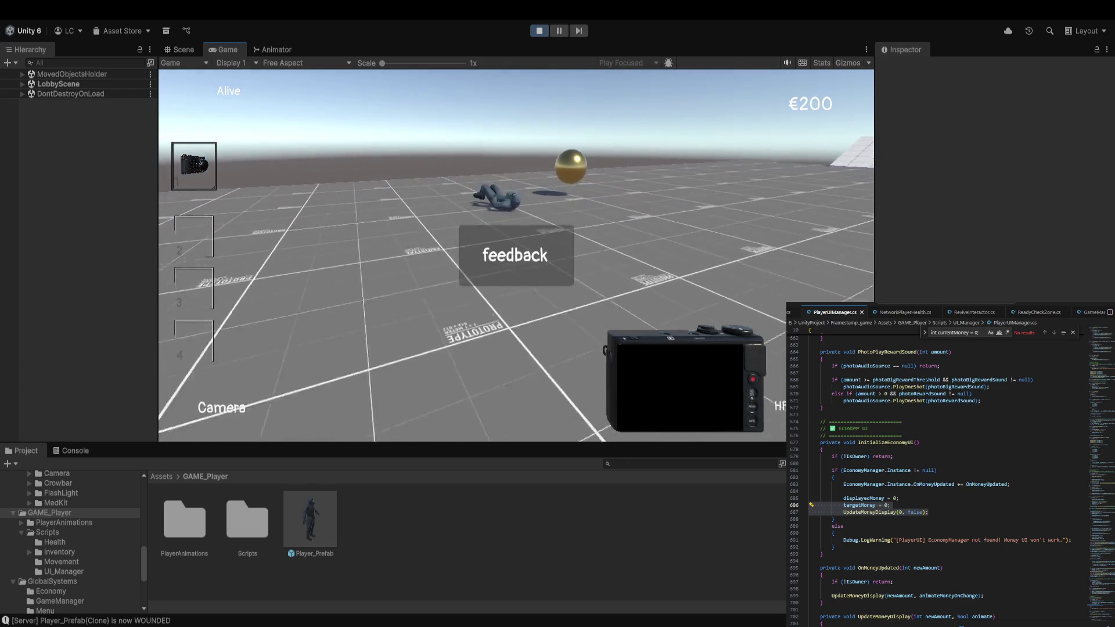
{"action": "key", "text": "e"}
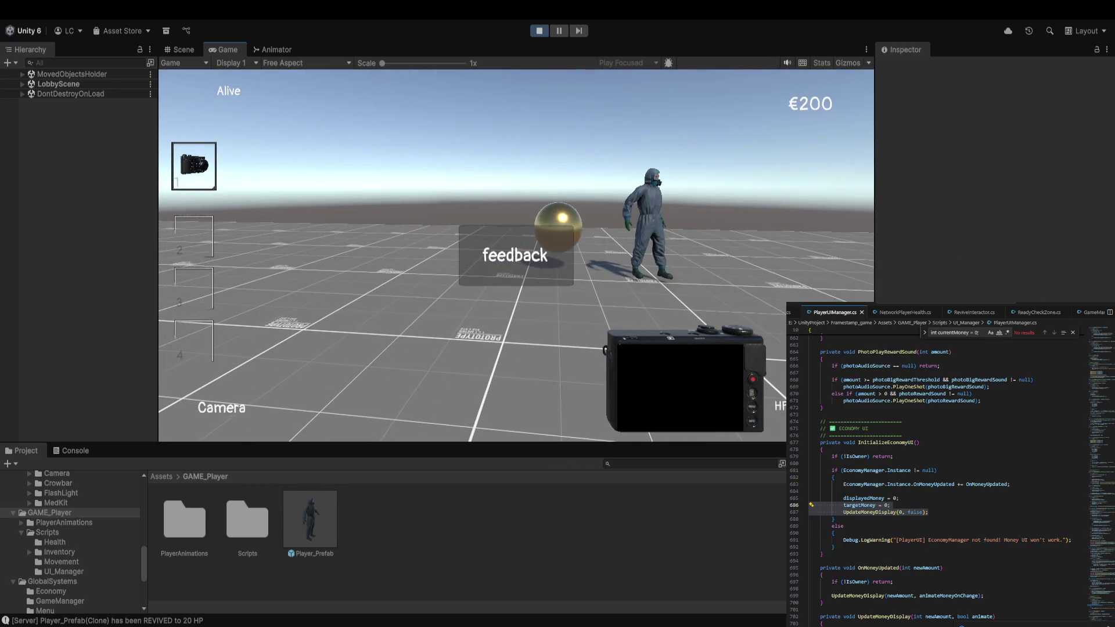
{"action": "left_click", "coordinate": [538, 31]}
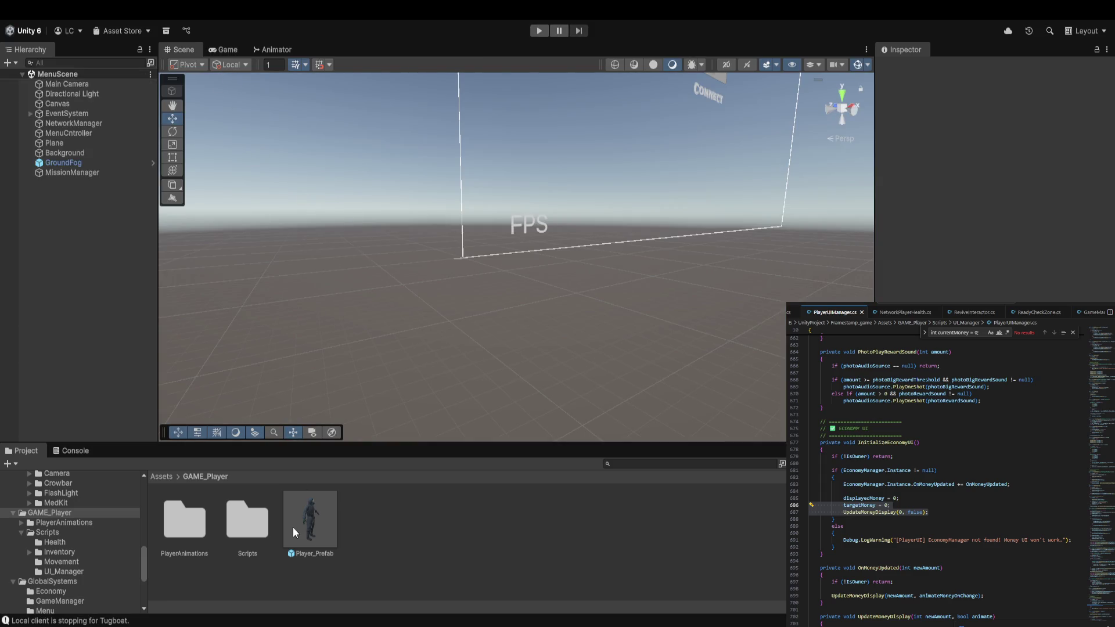
Open Player_Prefab, review its Player UI Manager text and slot fields, then enter Play mode.
{"action": "left_click", "coordinate": [301, 519]}
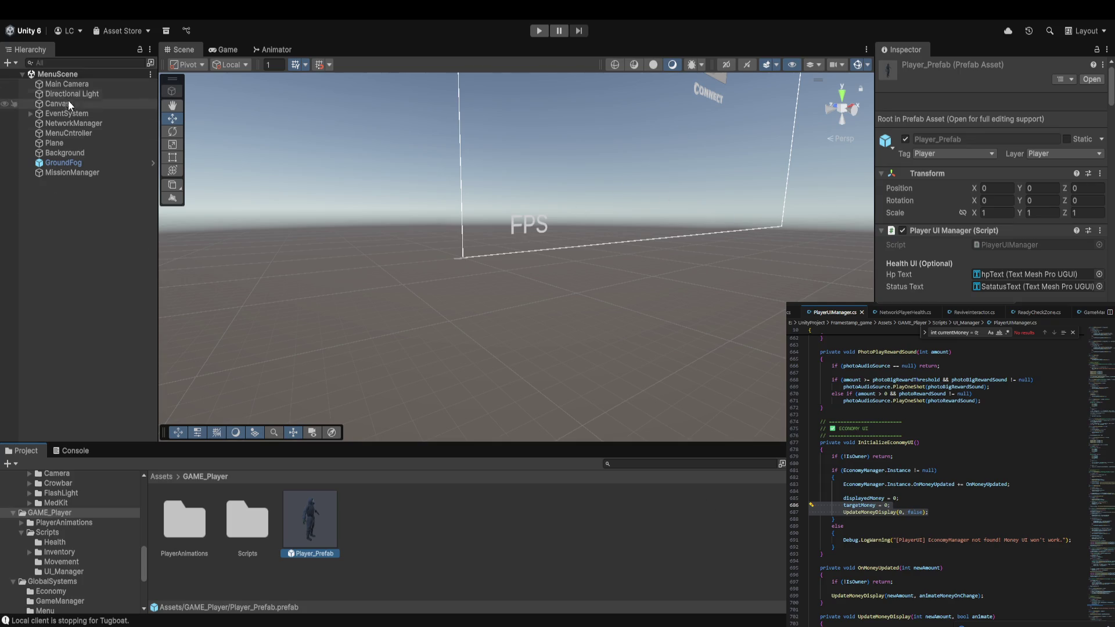
{"action": "double_click", "coordinate": [297, 519]}
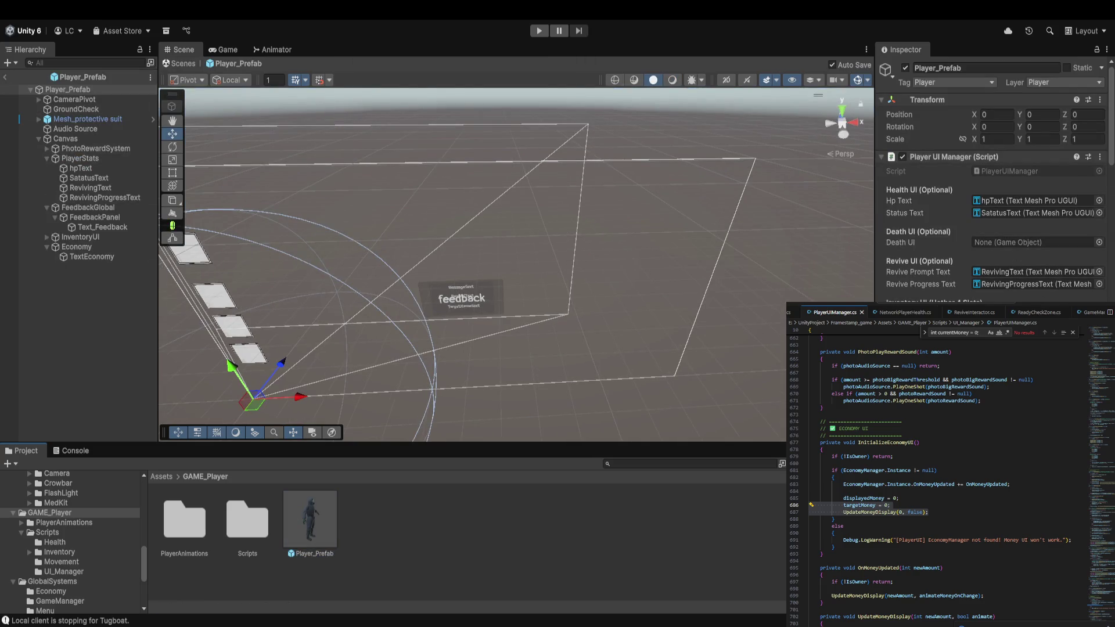
{"action": "scroll", "coordinate": [994, 277], "scroll_direction": "down", "scroll_amount": 5}
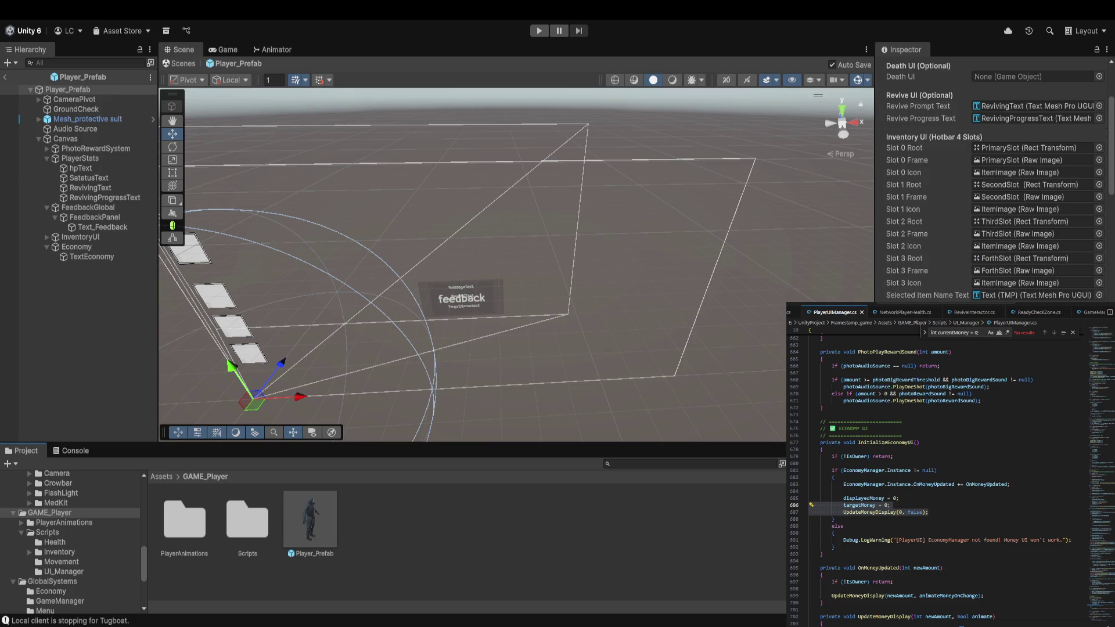
{"action": "scroll", "coordinate": [995, 277], "scroll_direction": "down", "scroll_amount": 6}
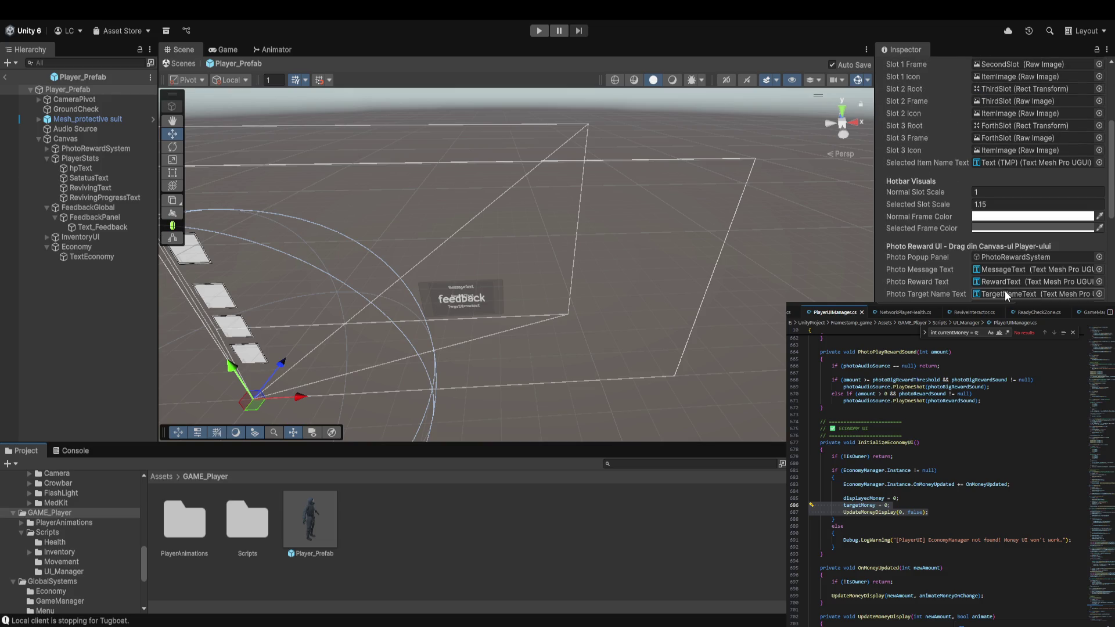
{"action": "scroll", "coordinate": [995, 232], "scroll_direction": "down", "scroll_amount": 3}
{"action": "scroll", "coordinate": [995, 174], "scroll_direction": "down", "scroll_amount": 1}
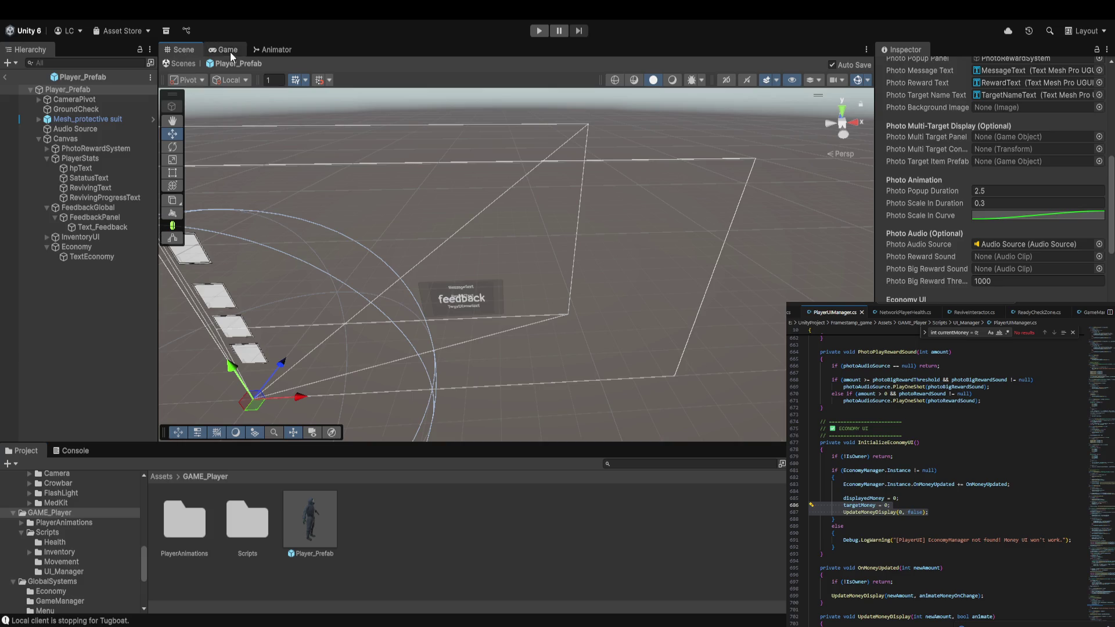
{"action": "left_click", "coordinate": [539, 31]}
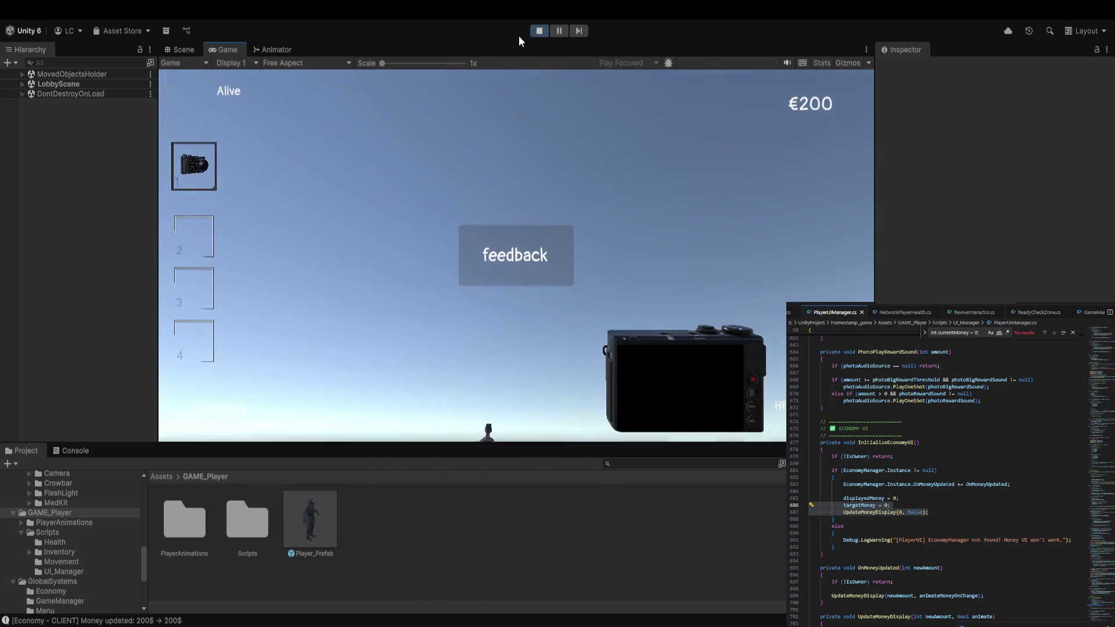
Restart Play mode, highlight InitializeEconomyUI's money lines, create a lobby, then stop.
{"action": "left_click", "coordinate": [533, 29]}
{"action": "left_click", "coordinate": [536, 29]}
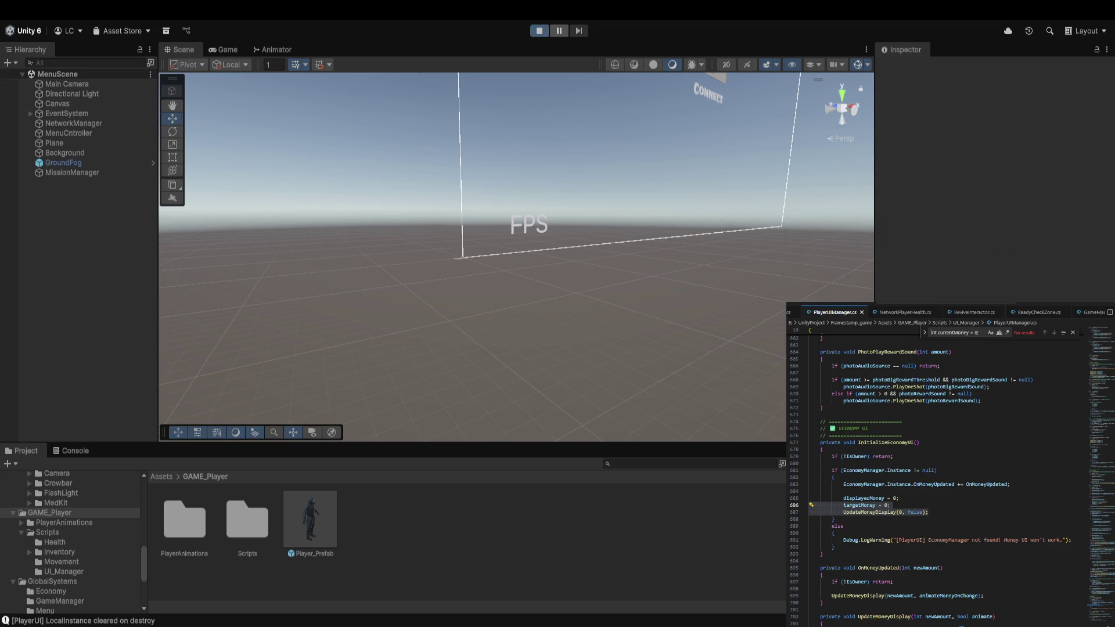
{"action": "left_click", "coordinate": [964, 510]}
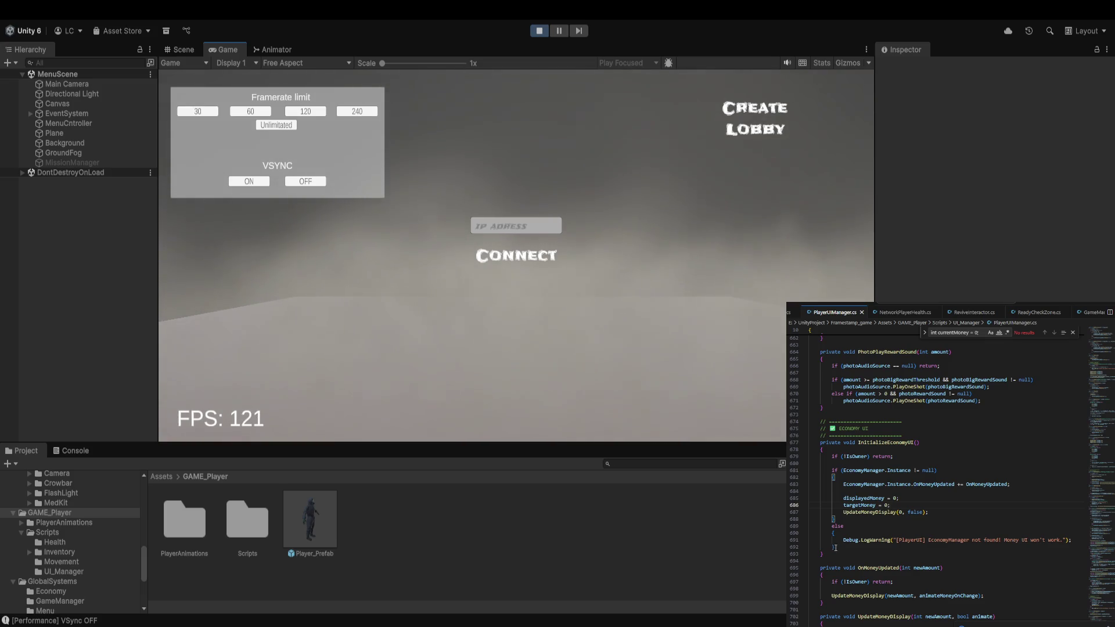
{"action": "left_click_drag", "start_coordinate": [835, 519], "coordinate": [803, 445]}
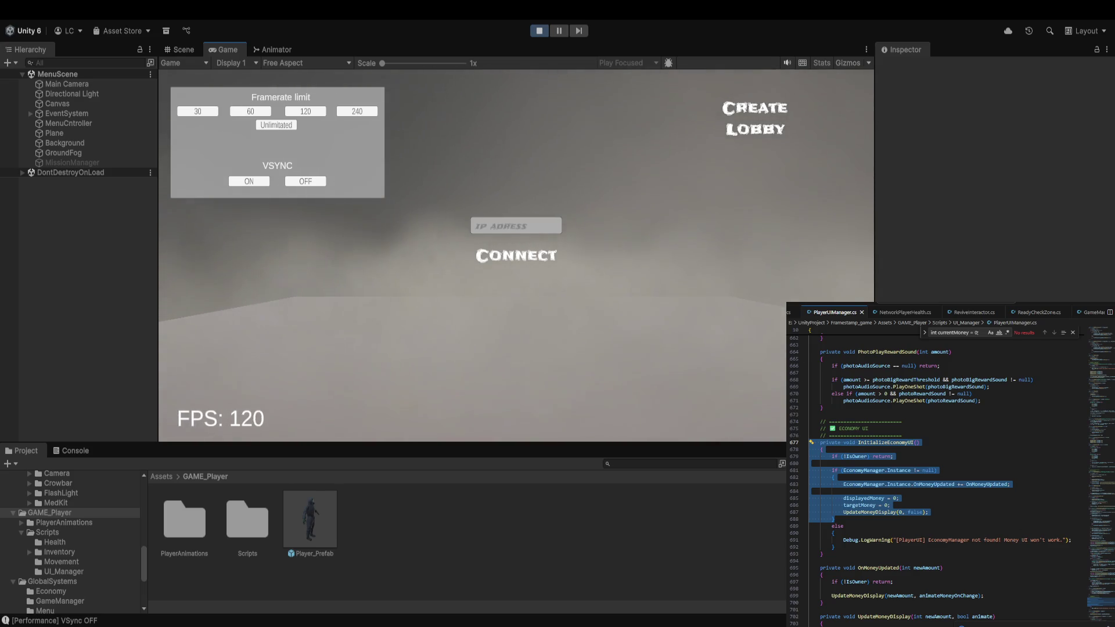
{"action": "left_click", "coordinate": [729, 127]}
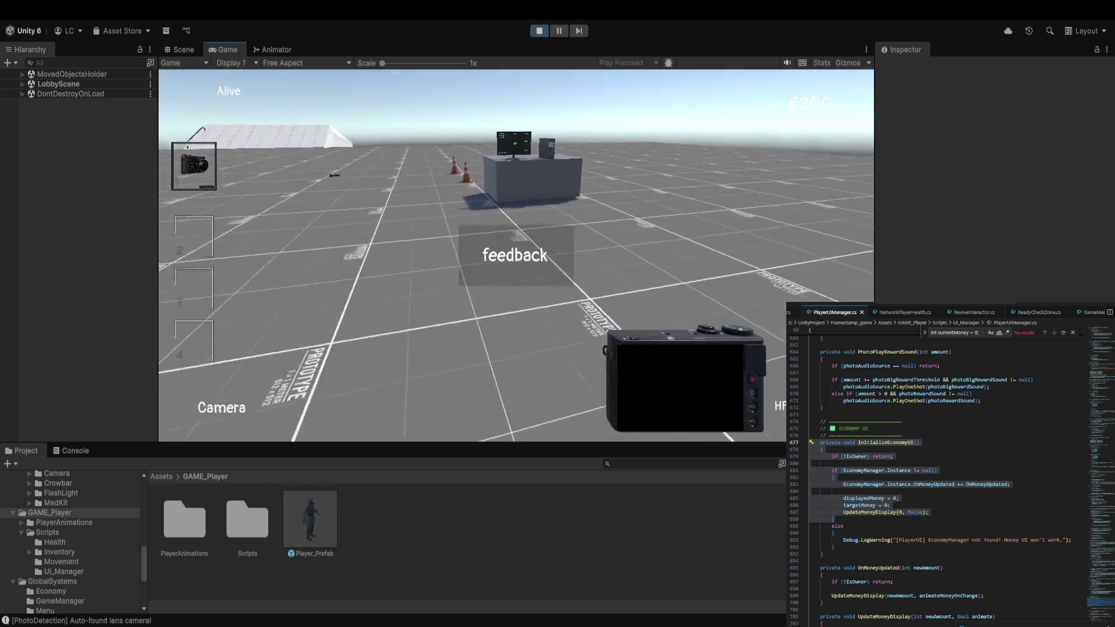
{"action": "left_click", "coordinate": [540, 30]}
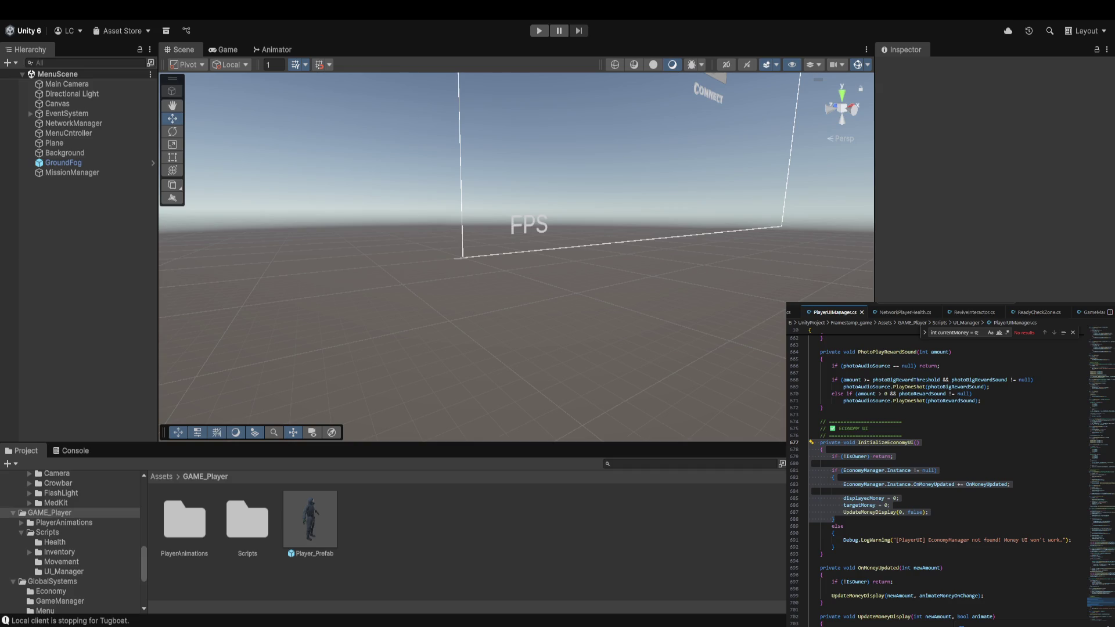
{"action": "left_click", "coordinate": [962, 498]}
{"action": "left_click", "coordinate": [414, 533]}
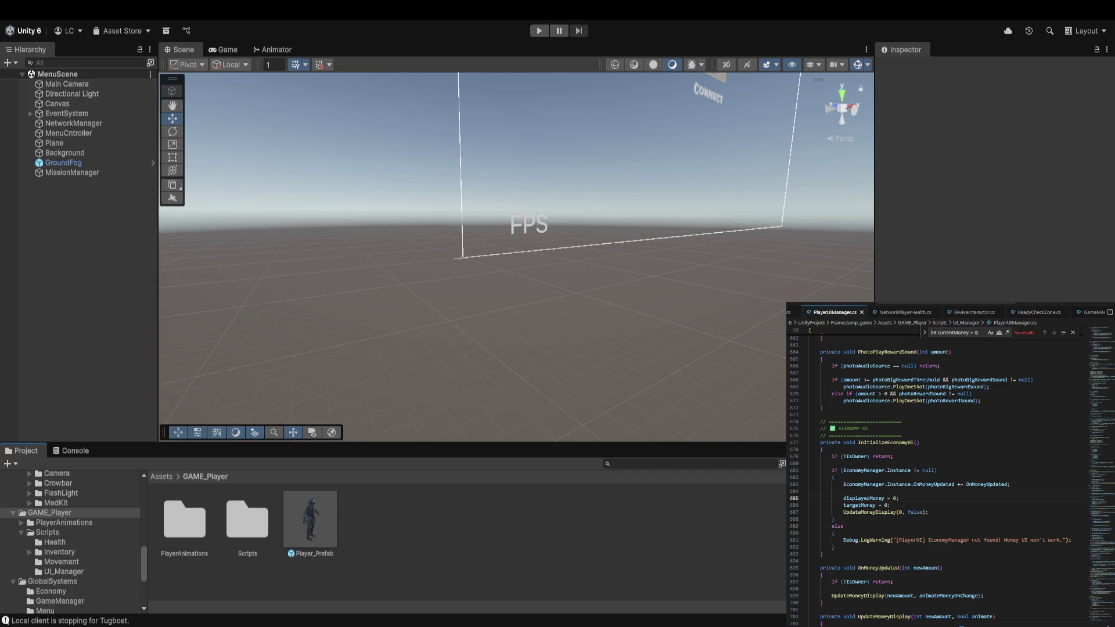
{"action": "scroll", "coordinate": [69, 540], "scroll_direction": "down", "scroll_amount": 2}
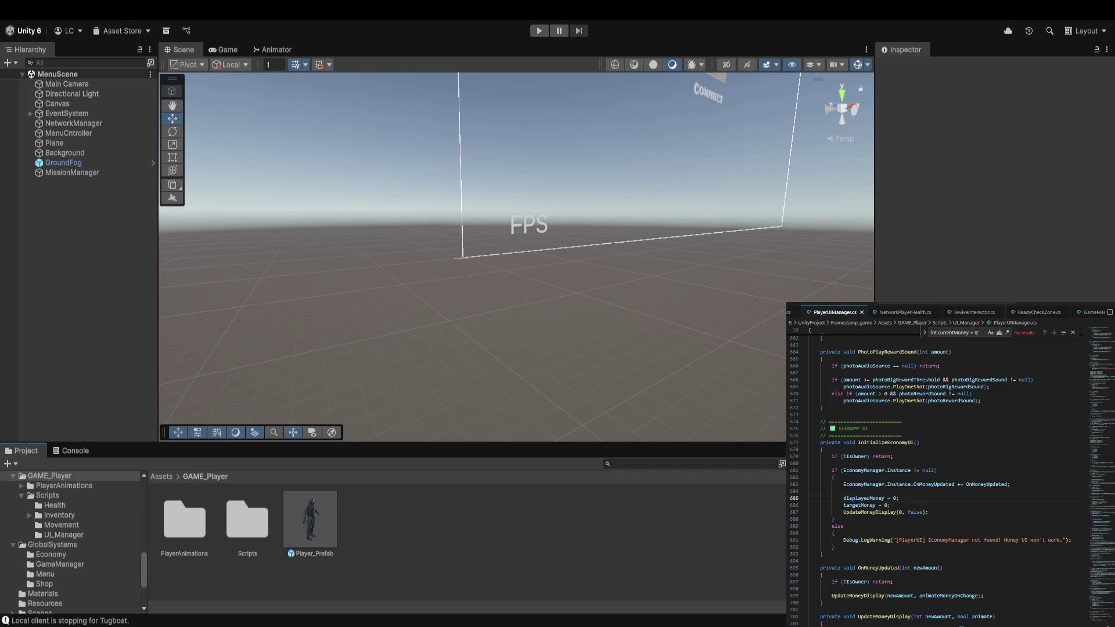
Open LobbyScene from the Project's Scenes folder.
{"action": "scroll", "coordinate": [50, 546], "scroll_direction": "down", "scroll_amount": 2}
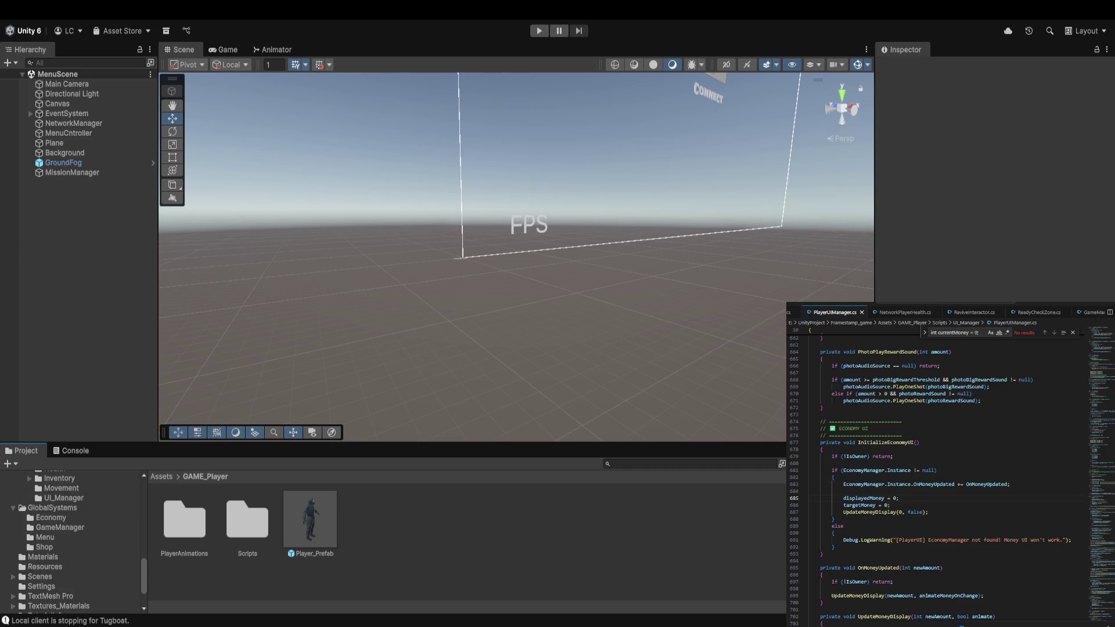
{"action": "left_click", "coordinate": [45, 547]}
{"action": "left_click", "coordinate": [360, 529]}
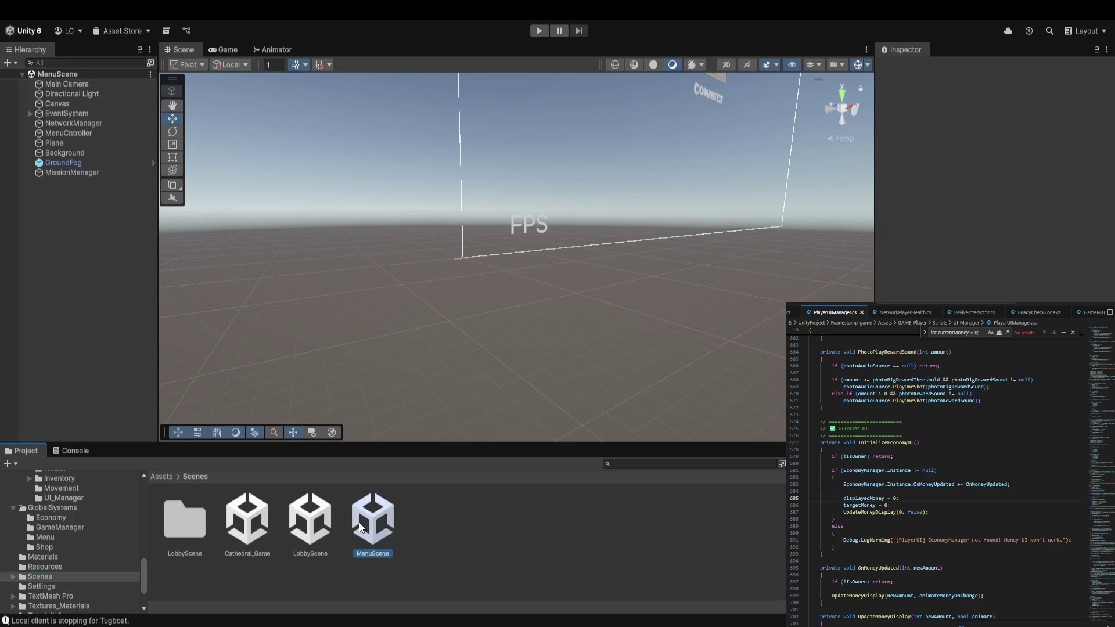
{"action": "left_click", "coordinate": [319, 528]}
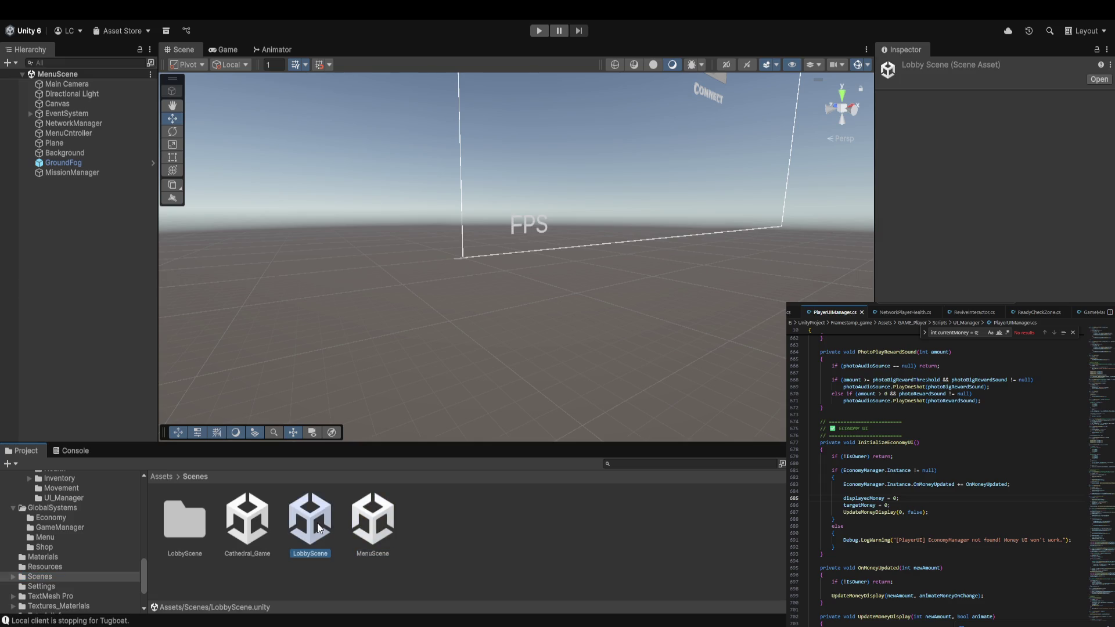
{"action": "double_click", "coordinate": [319, 527]}
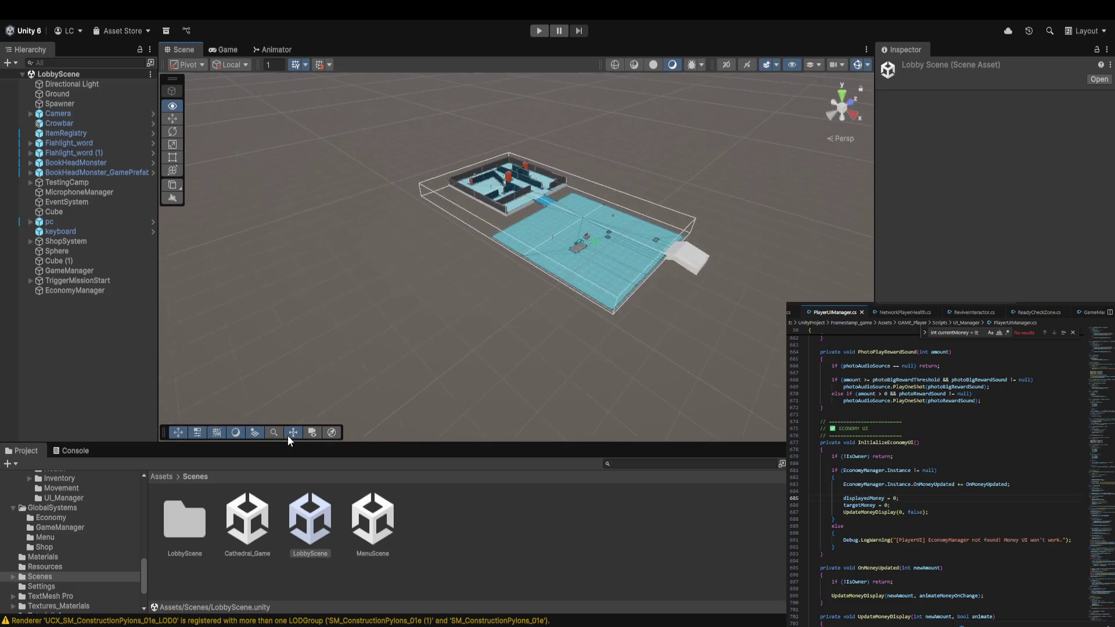
Delete the Ready Check Zone component from TriggerMissionStart.
{"action": "left_click", "coordinate": [67, 288]}
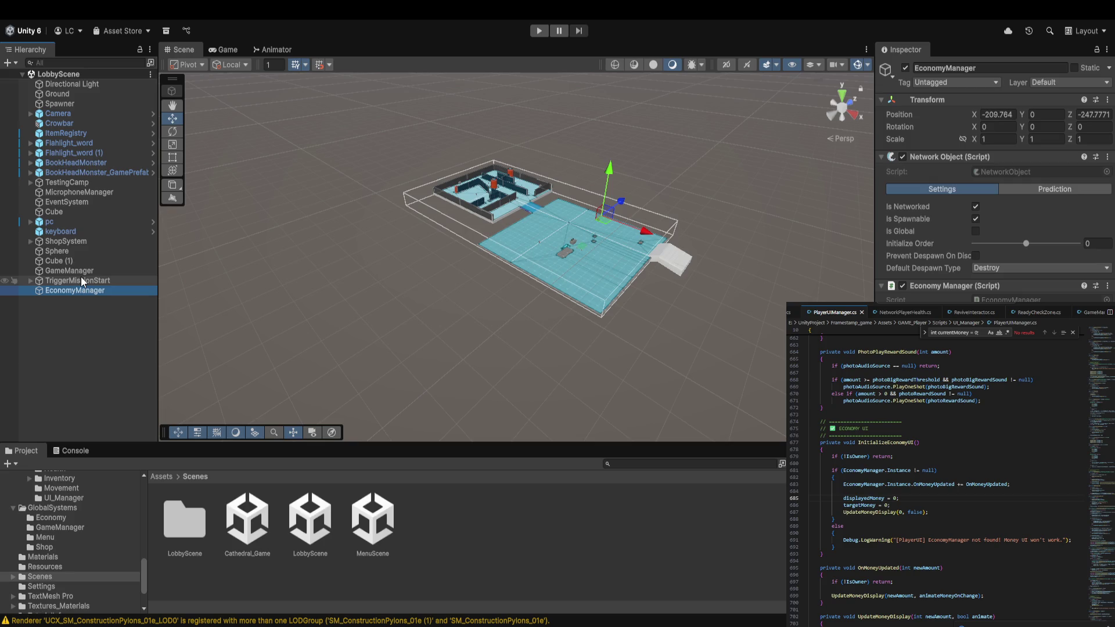
{"action": "left_click", "coordinate": [82, 278]}
{"action": "scroll", "coordinate": [997, 180], "scroll_direction": "down", "scroll_amount": 2}
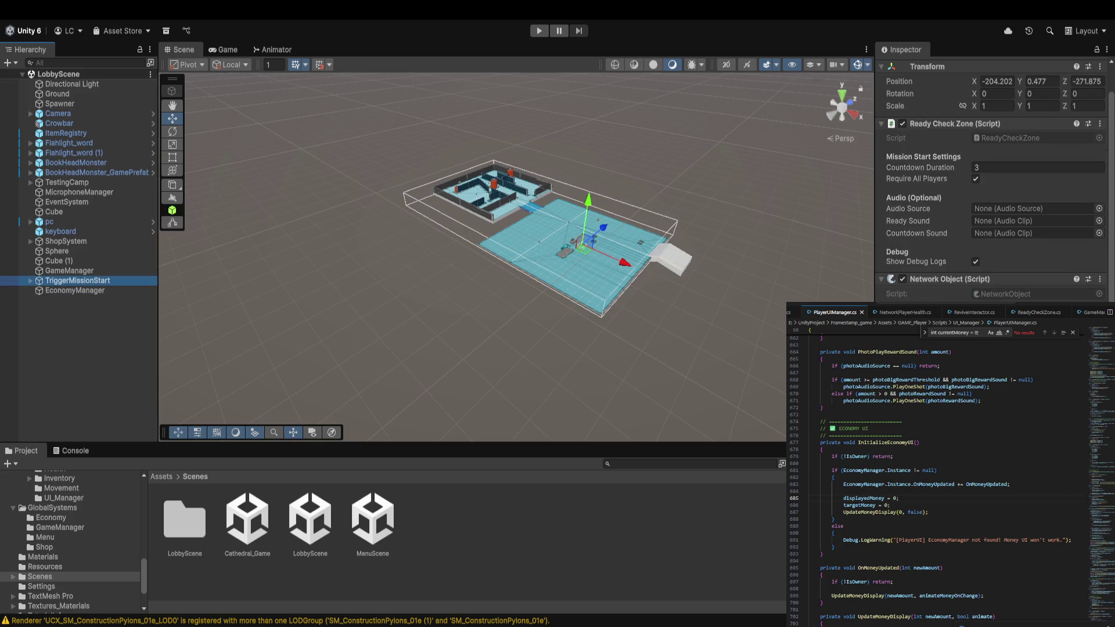
{"action": "scroll", "coordinate": [936, 218], "scroll_direction": "up", "scroll_amount": 2}
{"action": "left_click", "coordinate": [948, 163]}
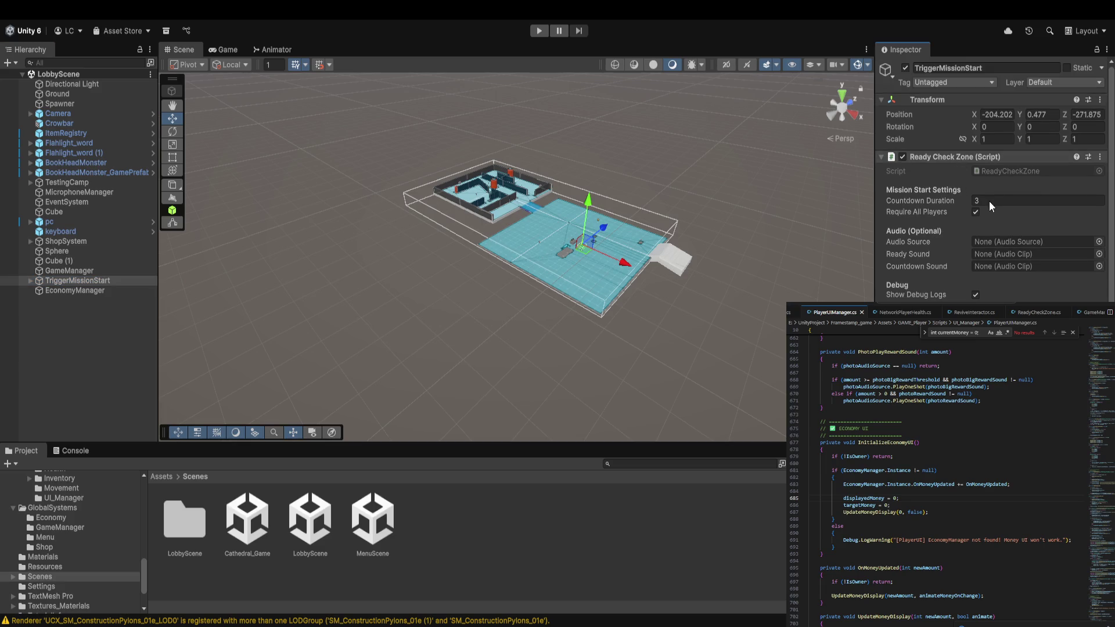
{"action": "key", "text": "Delete"}
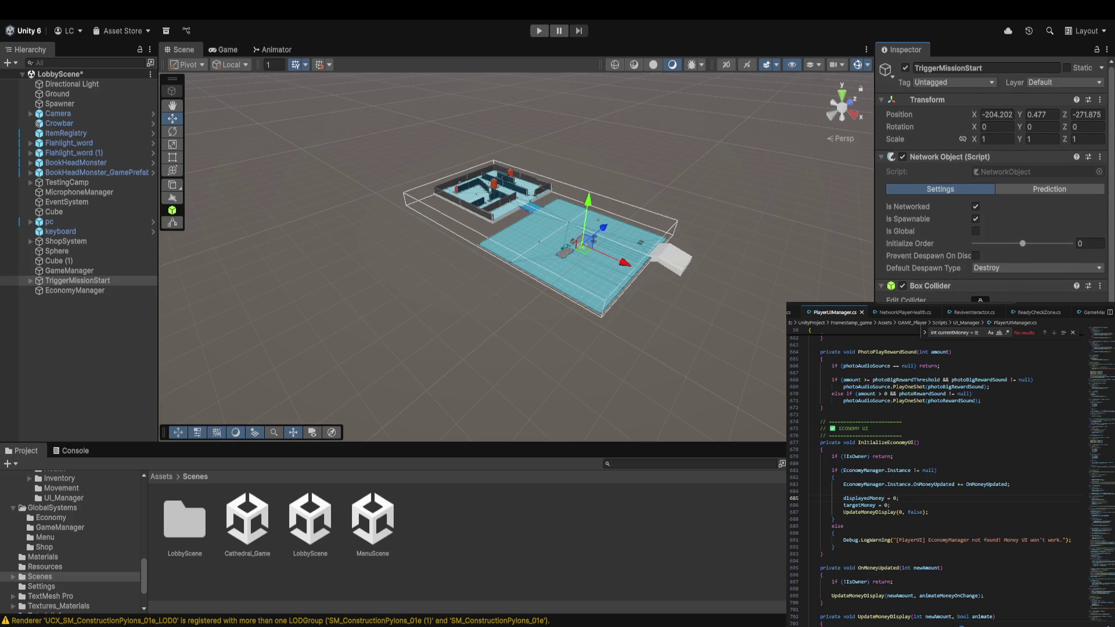
Clear the Console log and return to the Project's scene files.
{"action": "left_click", "coordinate": [261, 620]}
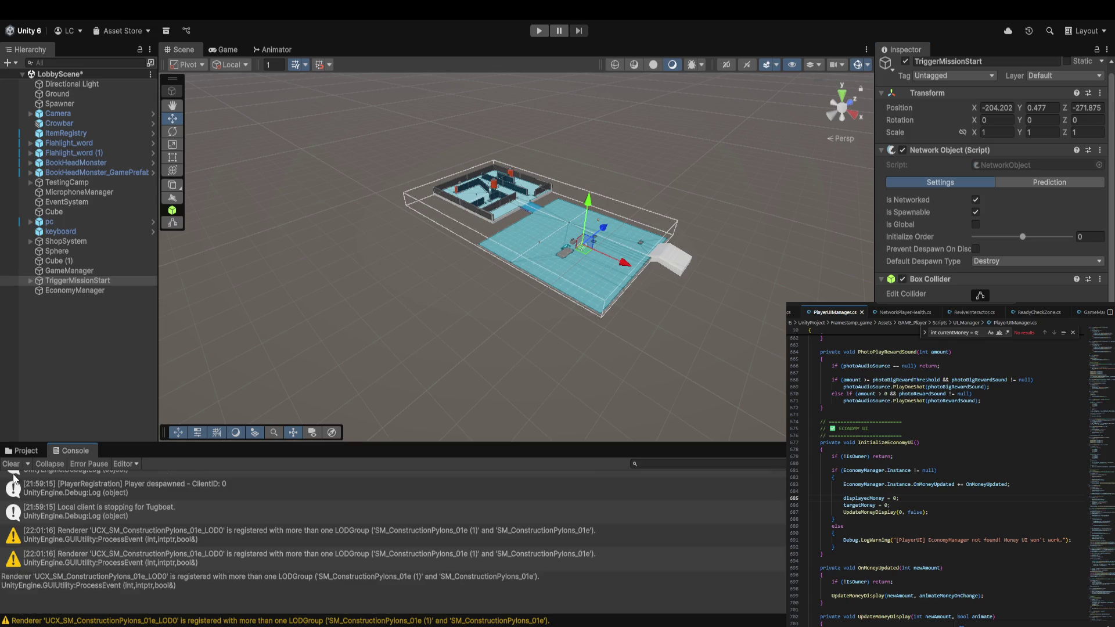
{"action": "left_click", "coordinate": [11, 464]}
{"action": "left_click", "coordinate": [24, 450]}
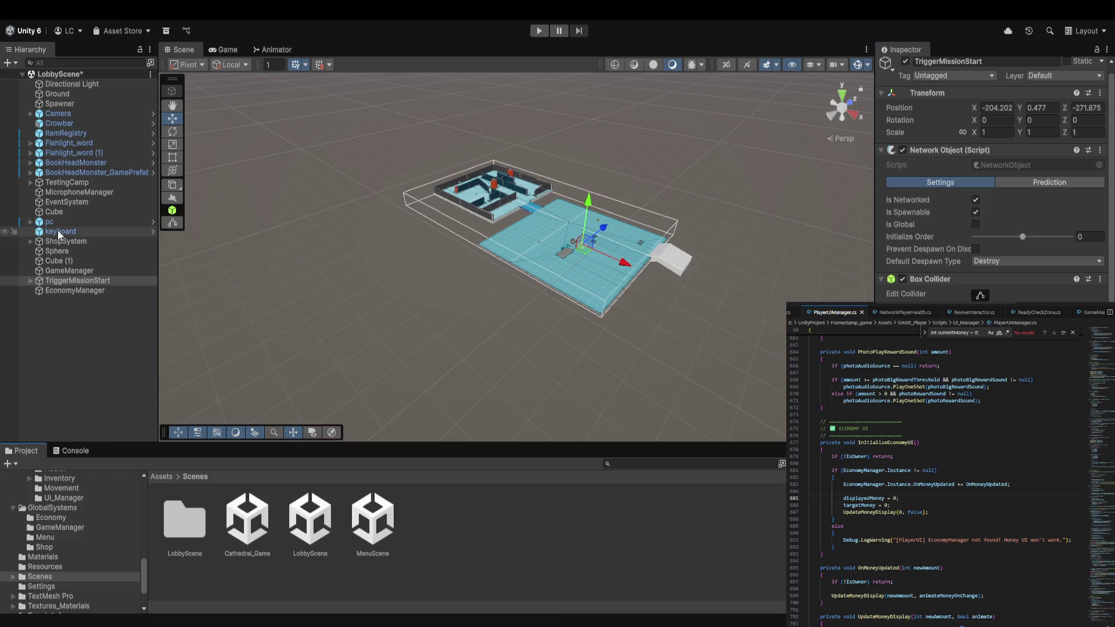
{"action": "left_click", "coordinate": [70, 270]}
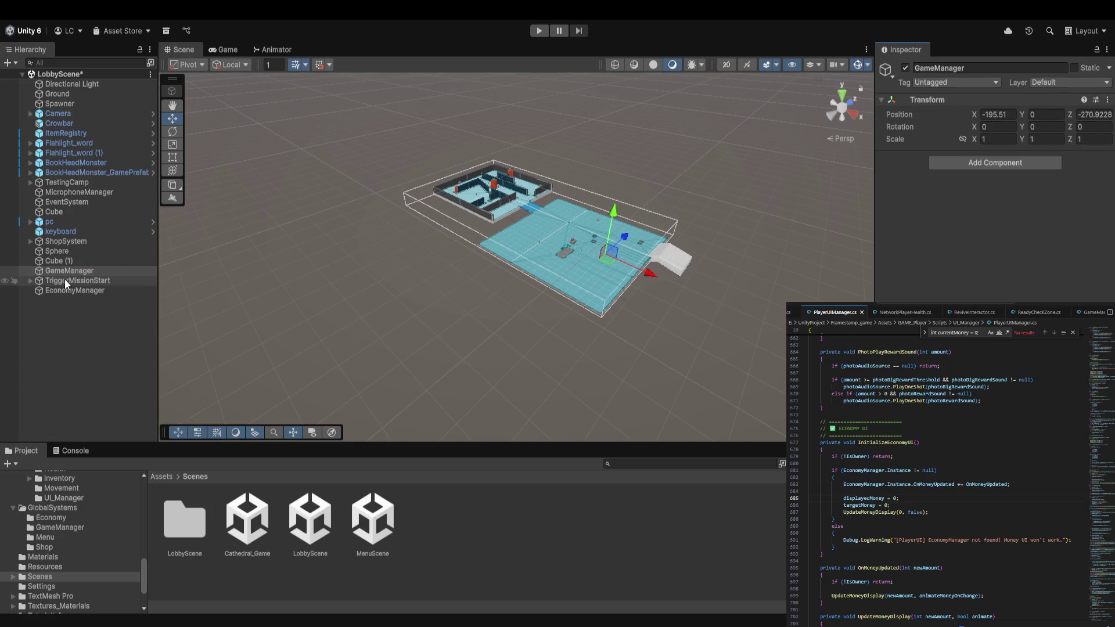
{"action": "left_click", "coordinate": [245, 523]}
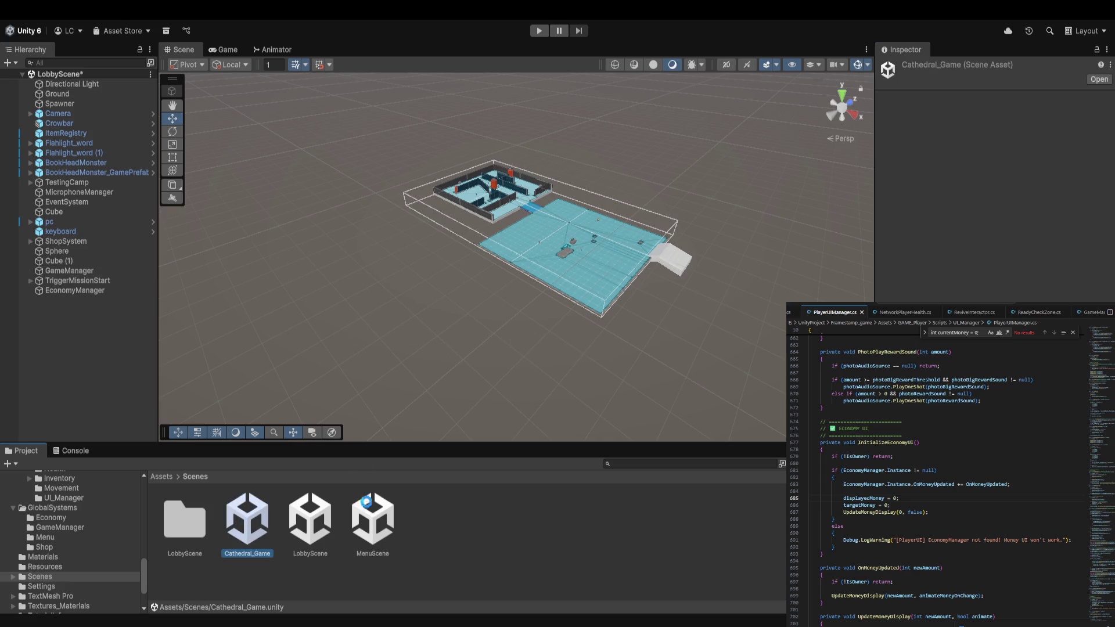
Inspect Main Camera, Directional Light, Plane and PlayerSpawner's spawn points, framing Spawn 2.
{"action": "left_click", "coordinate": [65, 112]}
{"action": "left_click", "coordinate": [70, 104]}
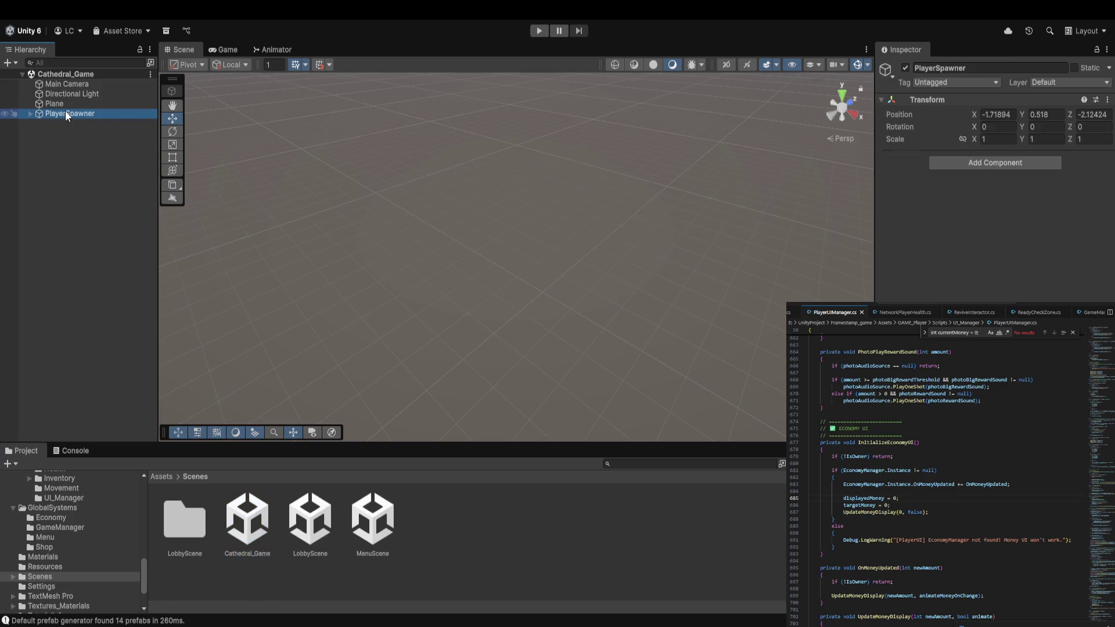
{"action": "left_click", "coordinate": [75, 84]}
{"action": "left_click", "coordinate": [68, 103]}
{"action": "left_click", "coordinate": [68, 113]}
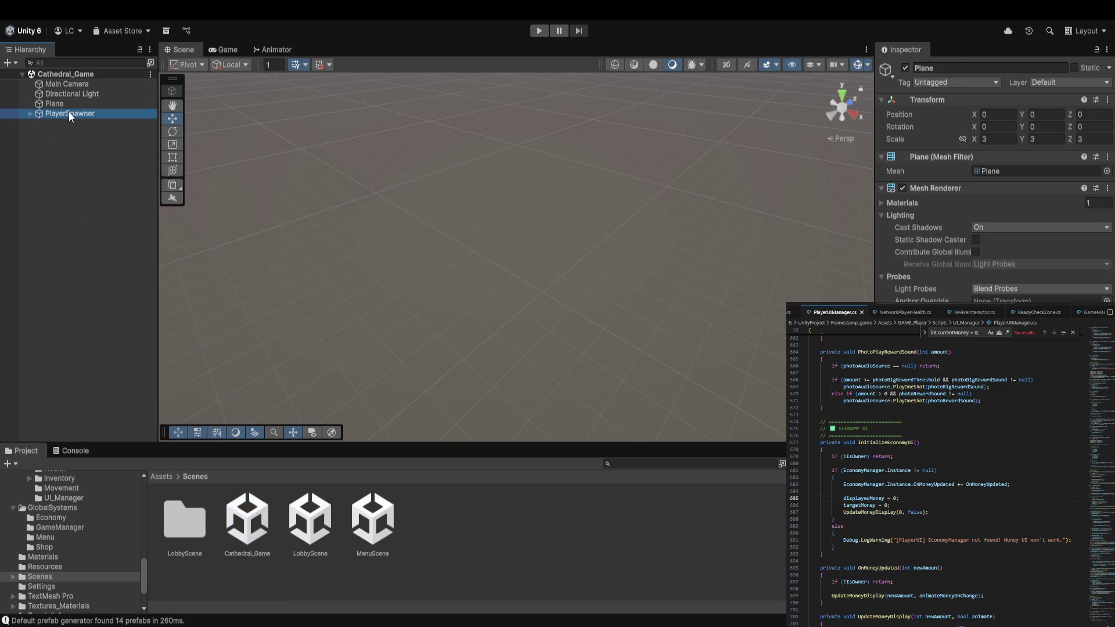
{"action": "left_click", "coordinate": [69, 94]}
{"action": "left_click", "coordinate": [71, 102]}
{"action": "left_click", "coordinate": [76, 85]}
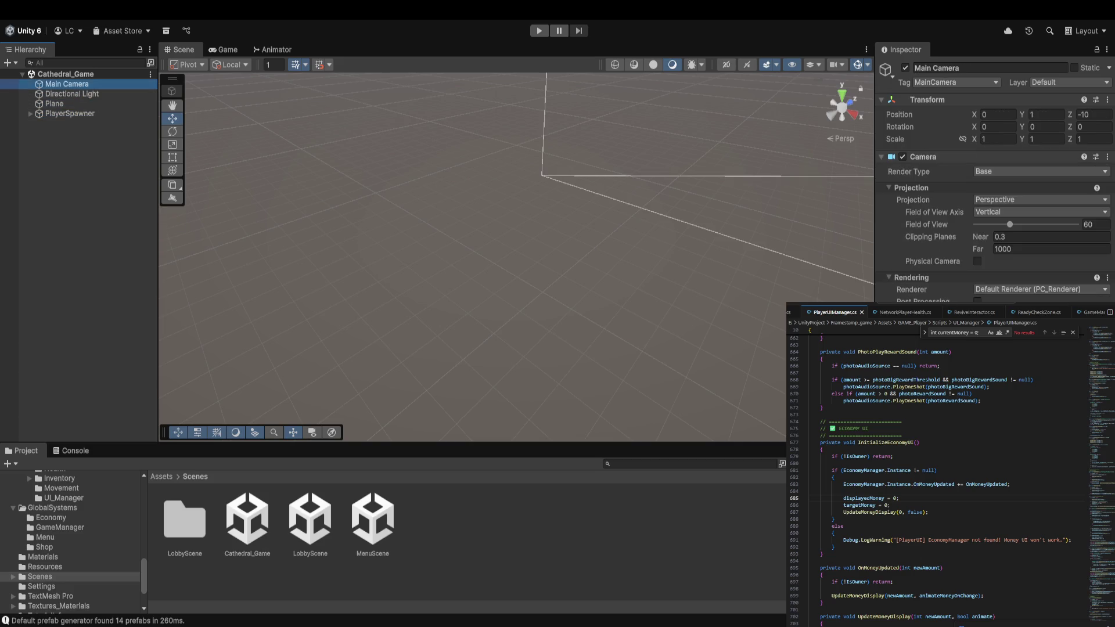
{"action": "left_click", "coordinate": [112, 97]}
{"action": "left_click", "coordinate": [99, 103]}
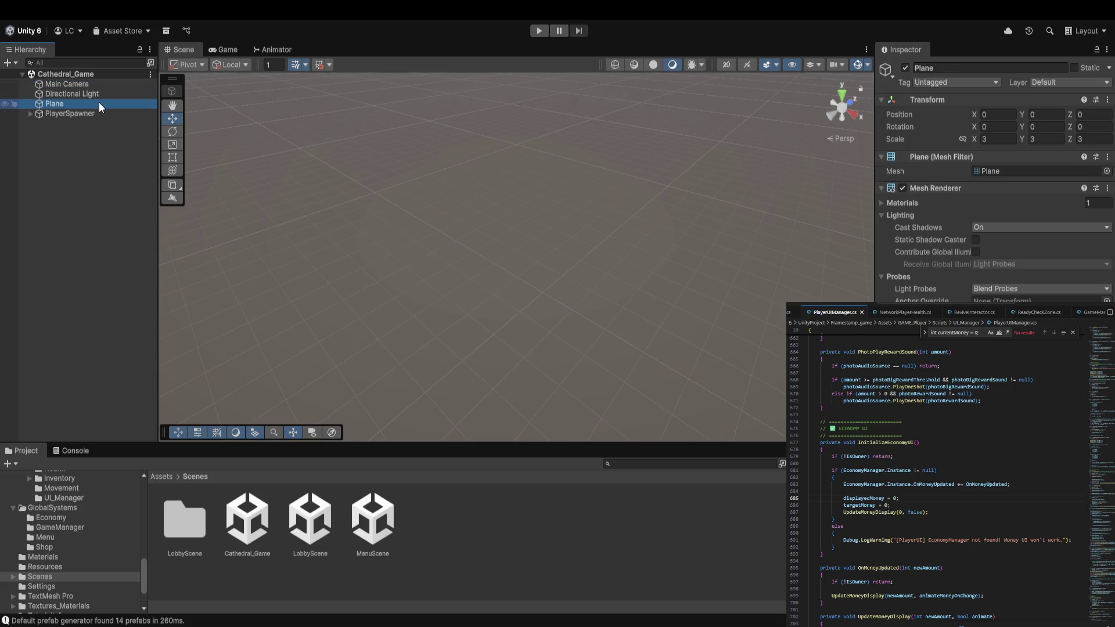
{"action": "left_click", "coordinate": [92, 114]}
{"action": "left_click", "coordinate": [30, 114]}
{"action": "left_click", "coordinate": [58, 135]}
{"action": "left_click", "coordinate": [68, 144]}
{"action": "left_click", "coordinate": [78, 133]}
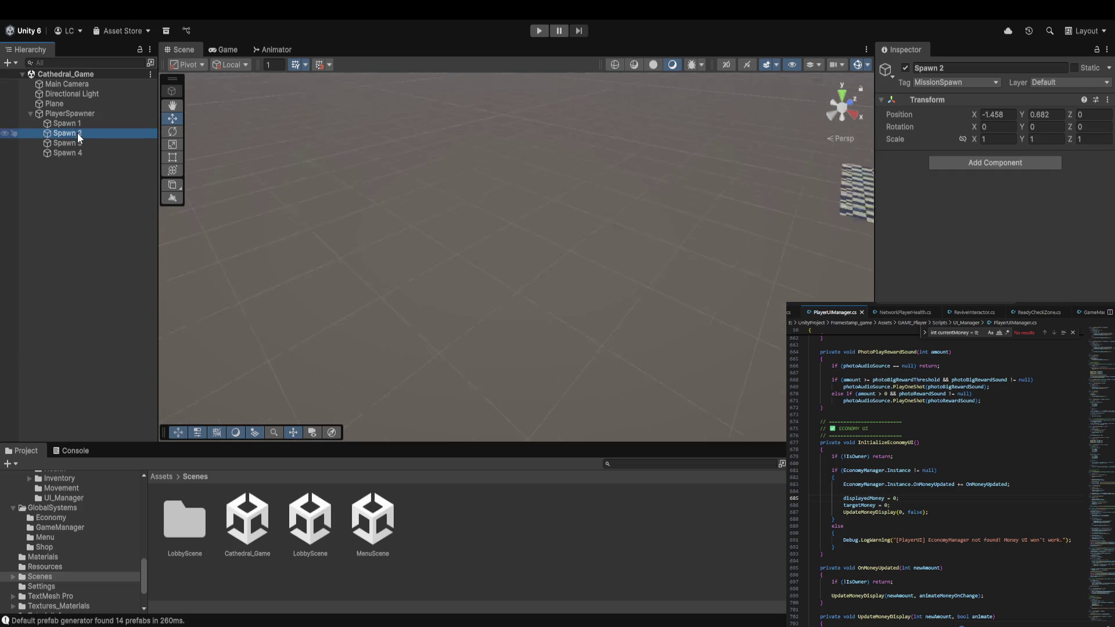
{"action": "double_click", "coordinate": [78, 134]}
Open LobbyScene, inspect its objects, and frame the Spawner to view the whole level.
{"action": "double_click", "coordinate": [317, 528]}
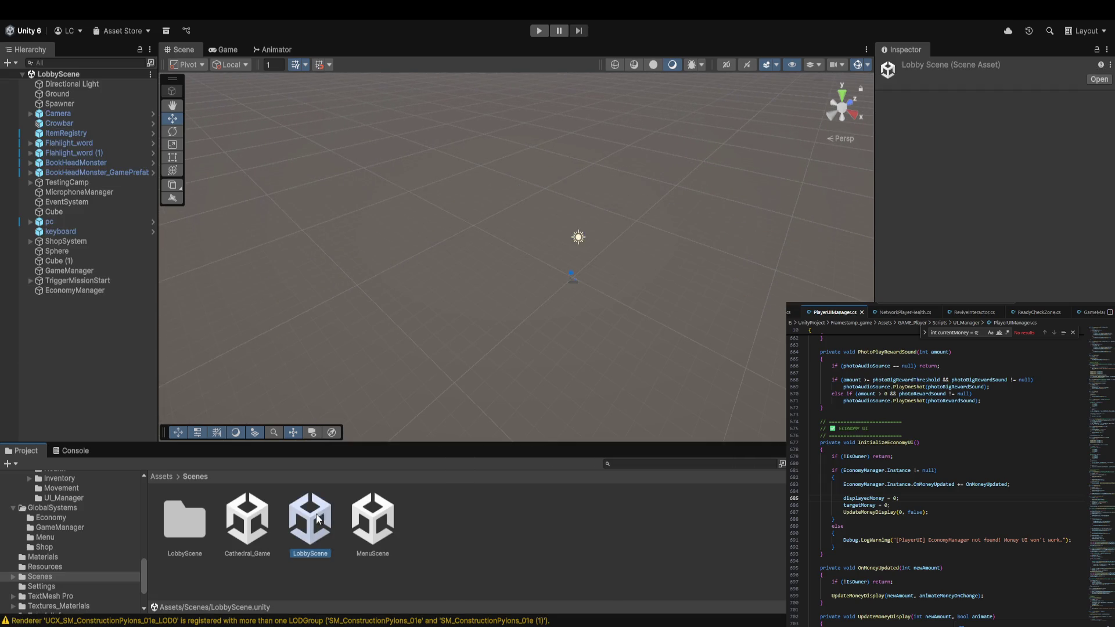
{"action": "left_click", "coordinate": [80, 193]}
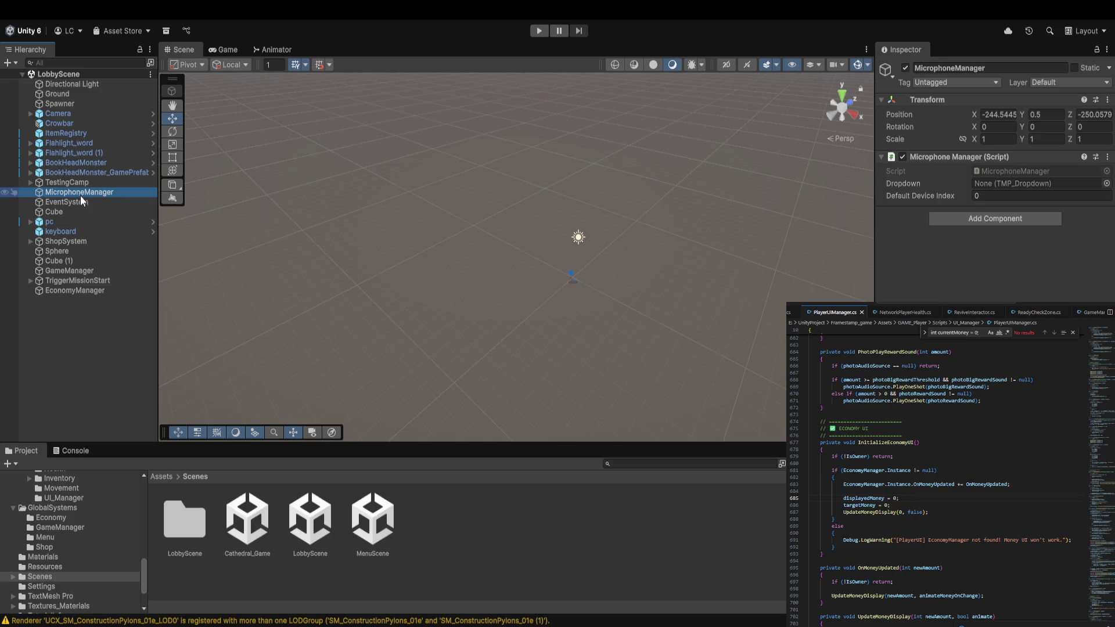
{"action": "left_click", "coordinate": [87, 252]}
{"action": "left_click", "coordinate": [85, 261]}
{"action": "left_click", "coordinate": [85, 268]}
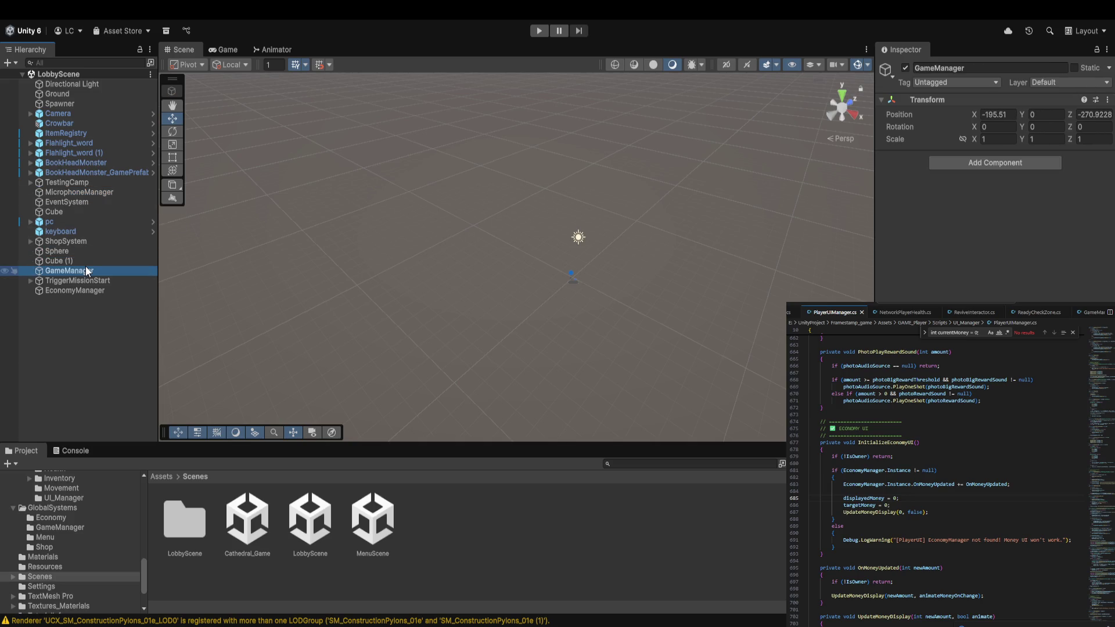
{"action": "left_click", "coordinate": [87, 253]}
{"action": "left_click", "coordinate": [82, 86]}
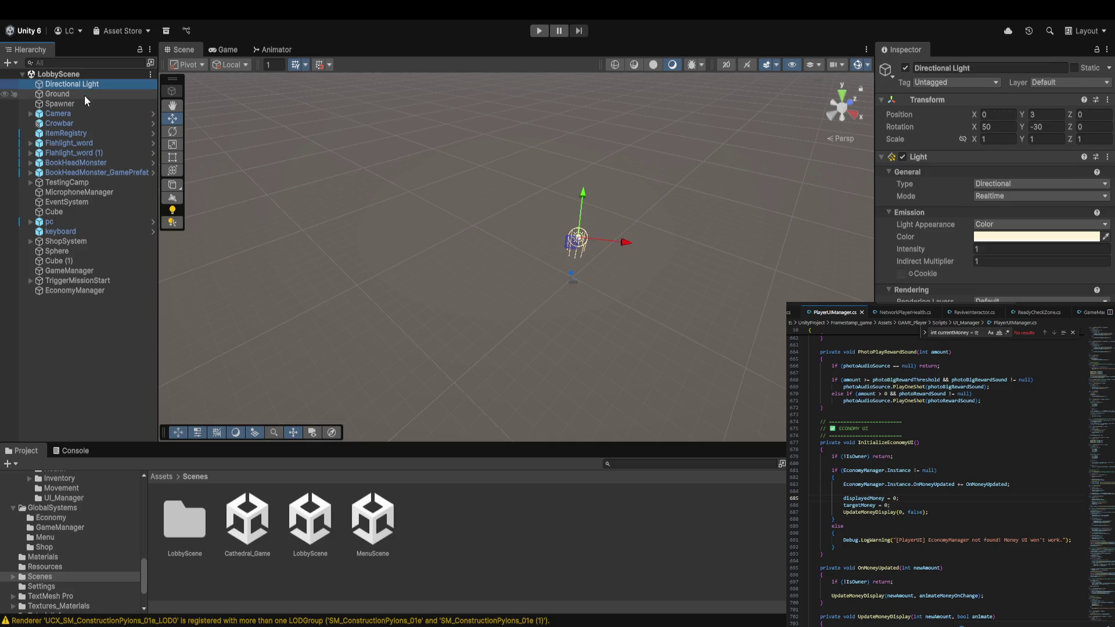
{"action": "left_click", "coordinate": [85, 97]}
{"action": "left_click", "coordinate": [83, 104]}
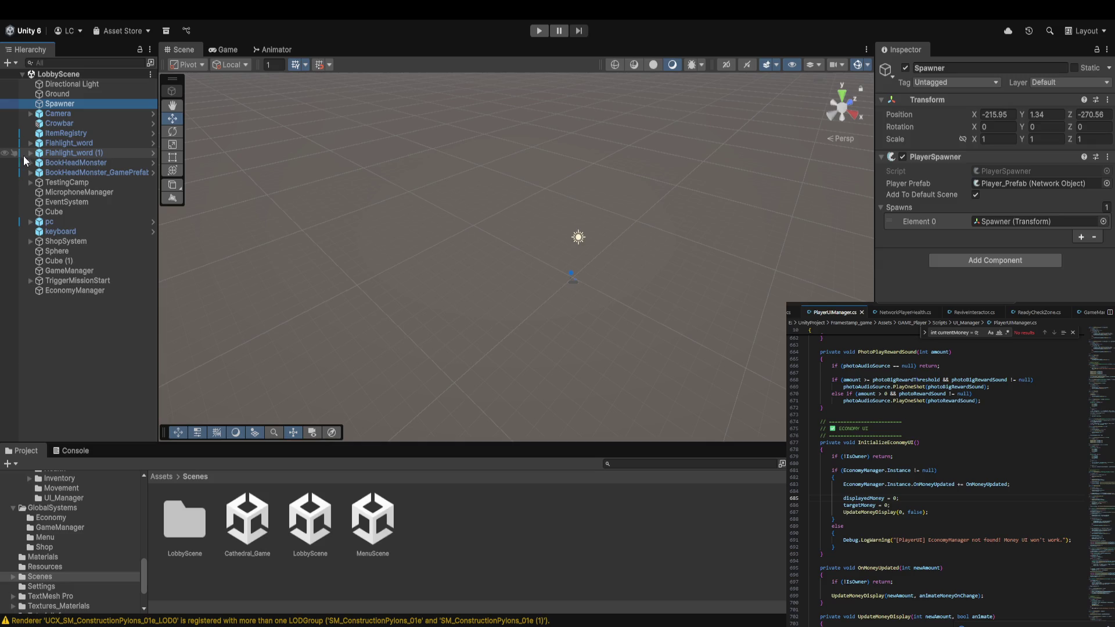
{"action": "double_click", "coordinate": [58, 103]}
{"action": "left_click_drag", "start_coordinate": [475, 312], "coordinate": [569, 198]}
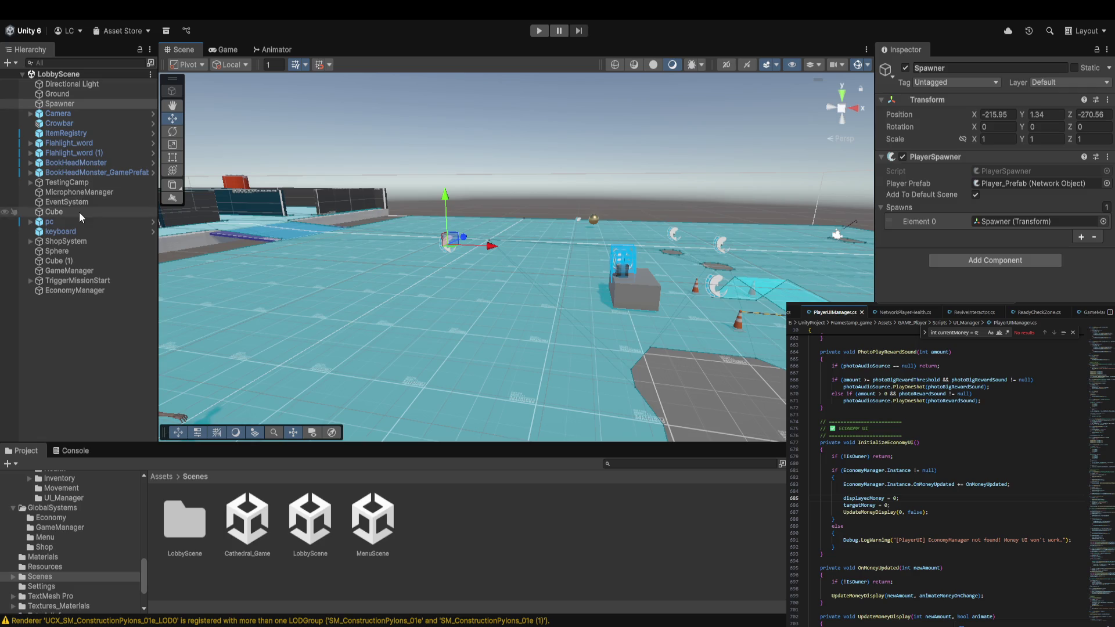
Inspect TestingCamp, EventSystem, Cube, pc, keyboard and ShopSystem's items (FlashLight 50, Camera 20).
{"action": "left_click", "coordinate": [79, 192]}
{"action": "left_click", "coordinate": [80, 183]}
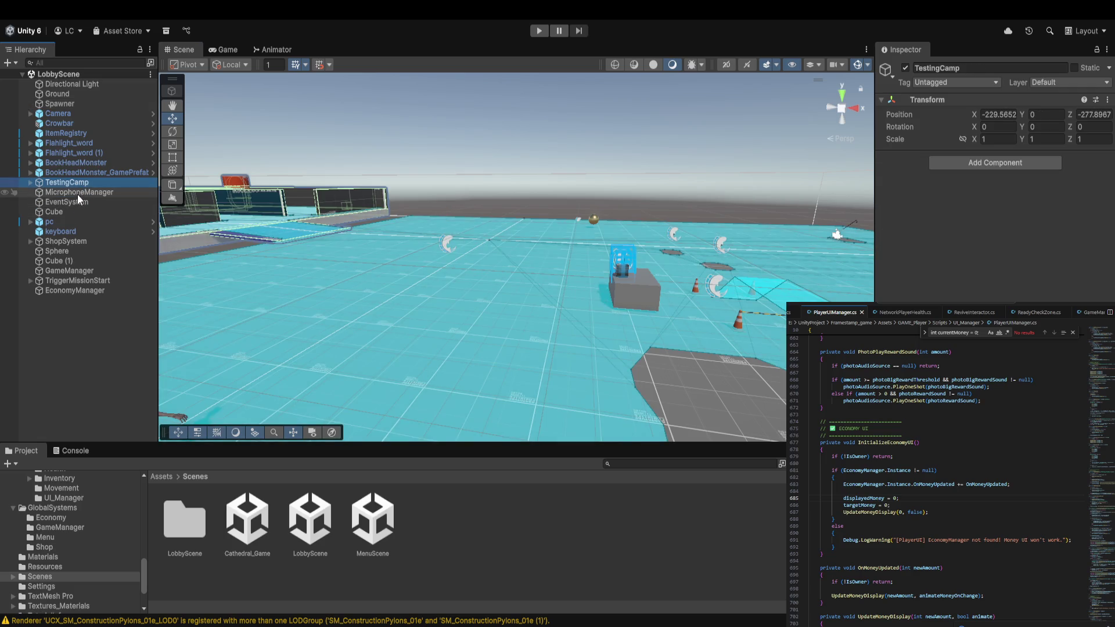
{"action": "left_click", "coordinate": [31, 181]}
{"action": "left_click", "coordinate": [30, 183]}
{"action": "left_click", "coordinate": [30, 183]}
{"action": "left_click", "coordinate": [30, 183]}
{"action": "left_click", "coordinate": [75, 201]}
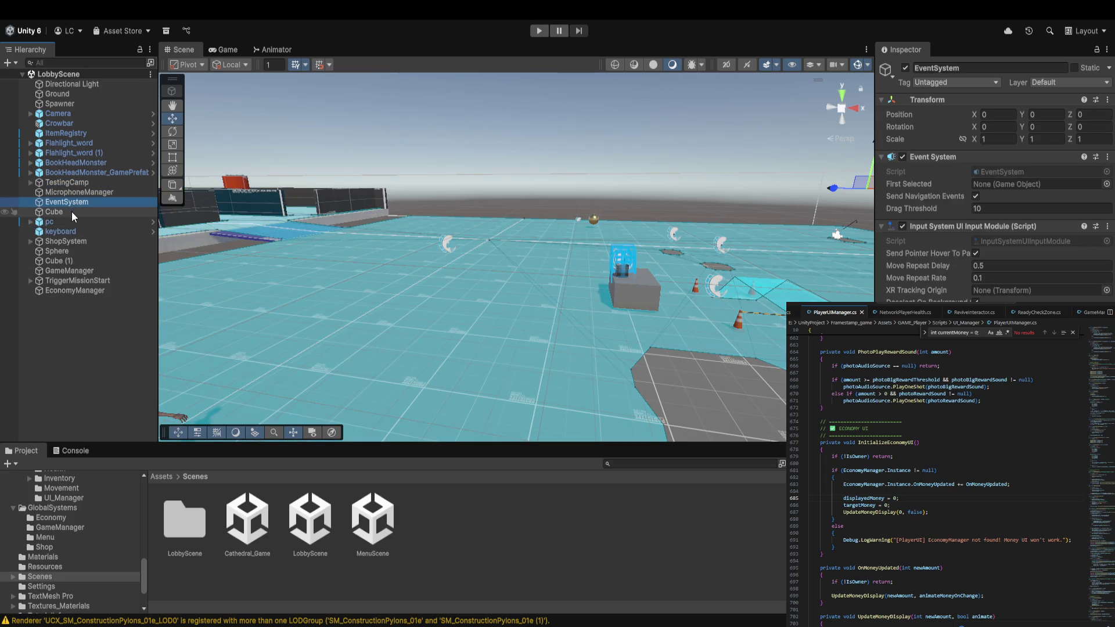
{"action": "left_click", "coordinate": [72, 211]}
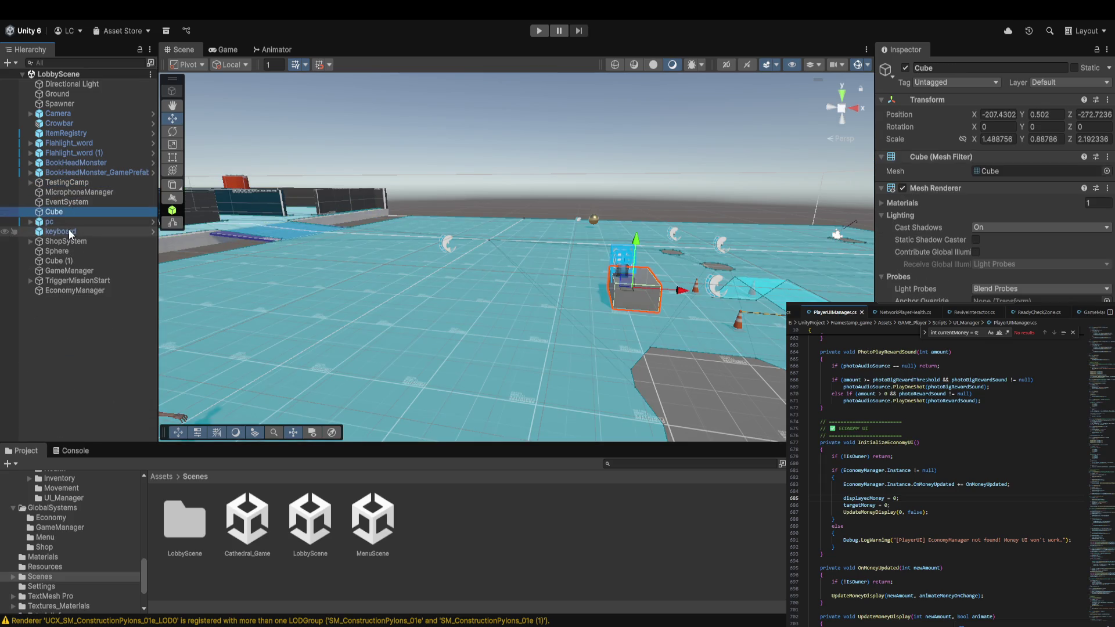
{"action": "double_click", "coordinate": [82, 214]}
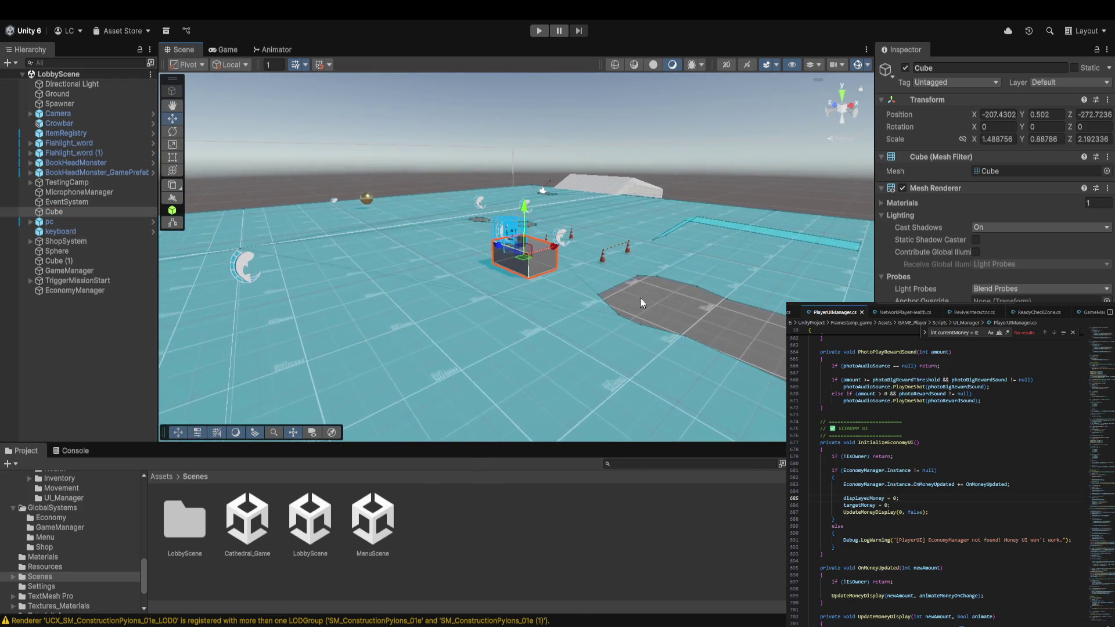
{"action": "left_click", "coordinate": [58, 219]}
{"action": "left_click", "coordinate": [59, 232]}
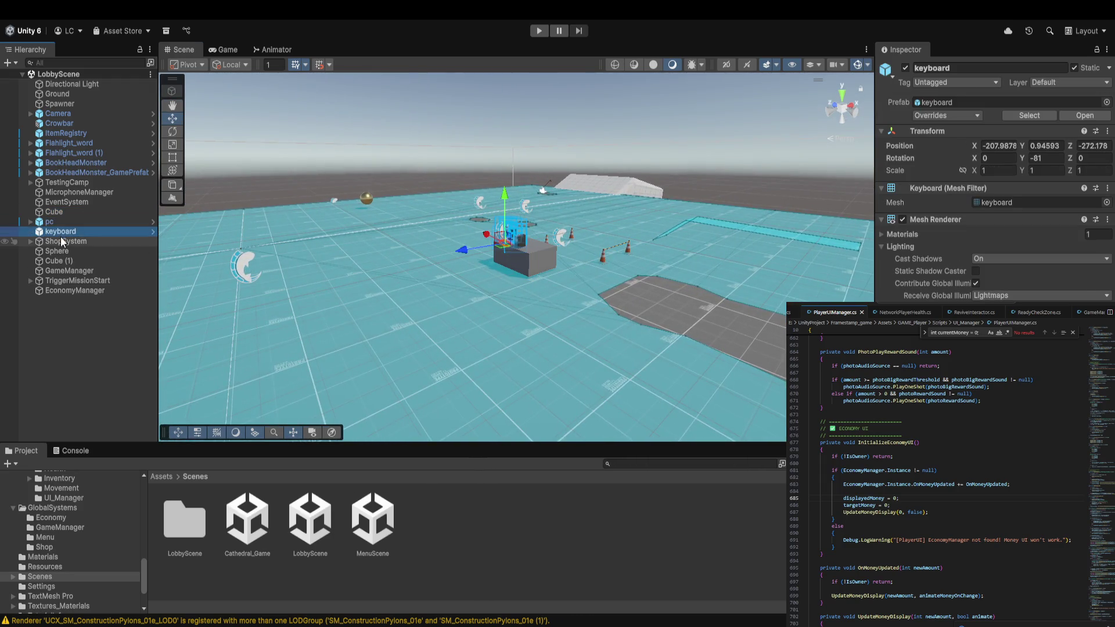
{"action": "left_click", "coordinate": [63, 241]}
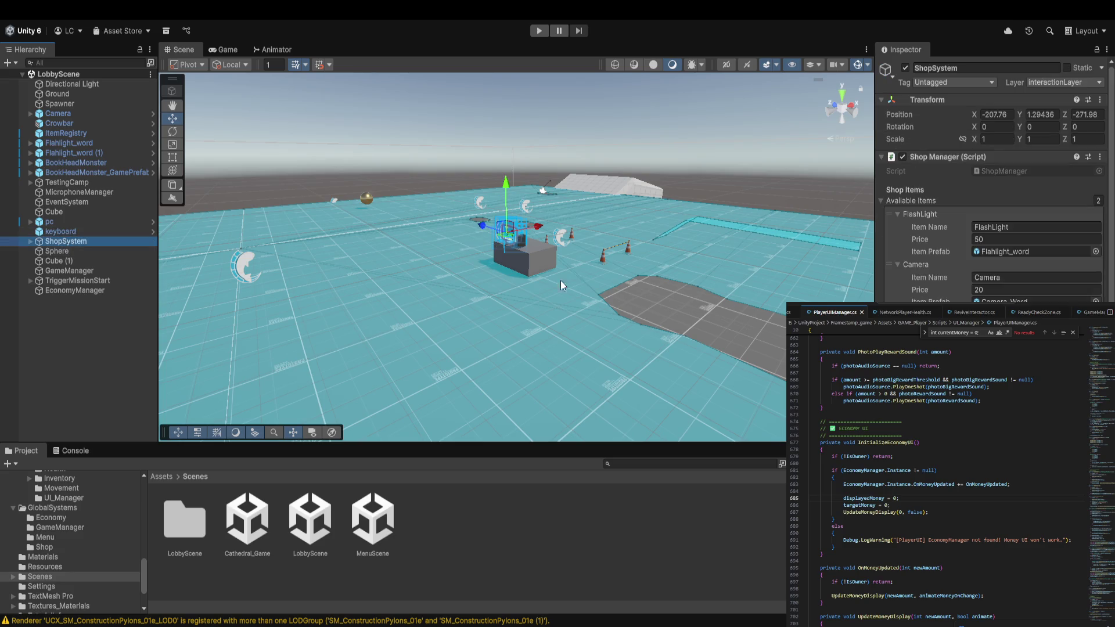
{"action": "scroll", "coordinate": [993, 203], "scroll_direction": "down", "scroll_amount": 3}
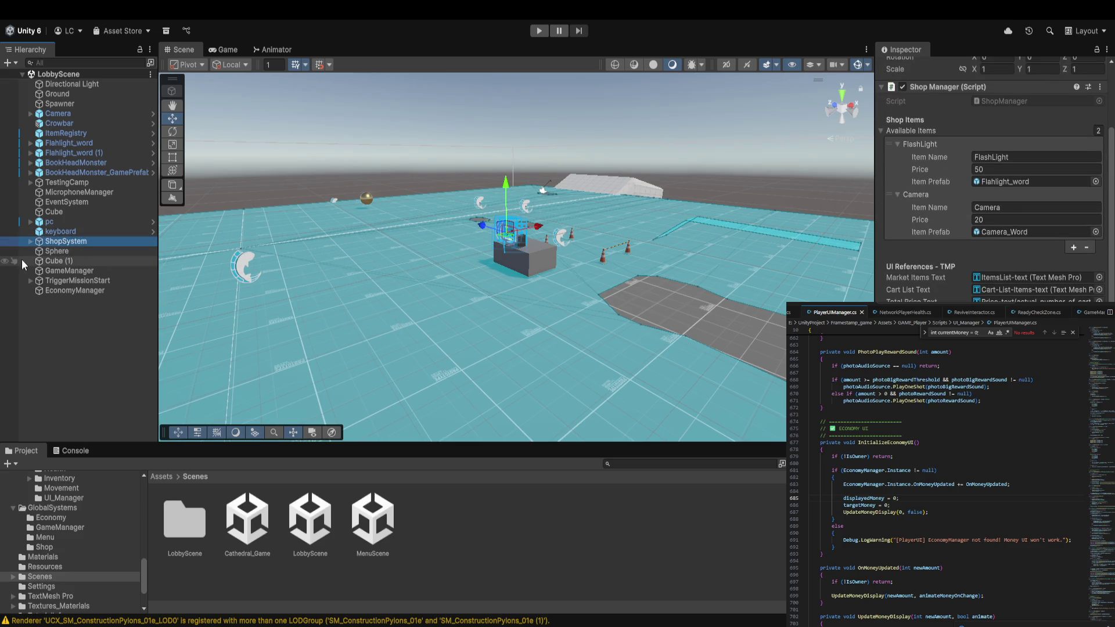
Check the Sphere and GameManager components, then select Cube (1).
{"action": "left_click", "coordinate": [54, 252]}
{"action": "scroll", "coordinate": [993, 180], "scroll_direction": "down", "scroll_amount": 10}
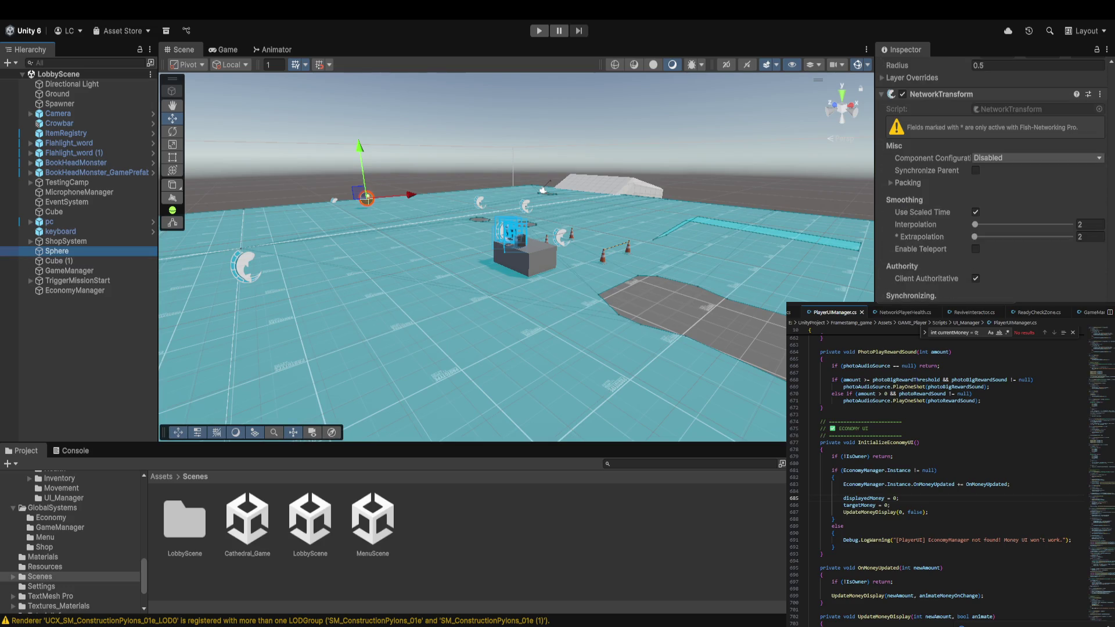
{"action": "scroll", "coordinate": [993, 180], "scroll_direction": "up", "scroll_amount": 3}
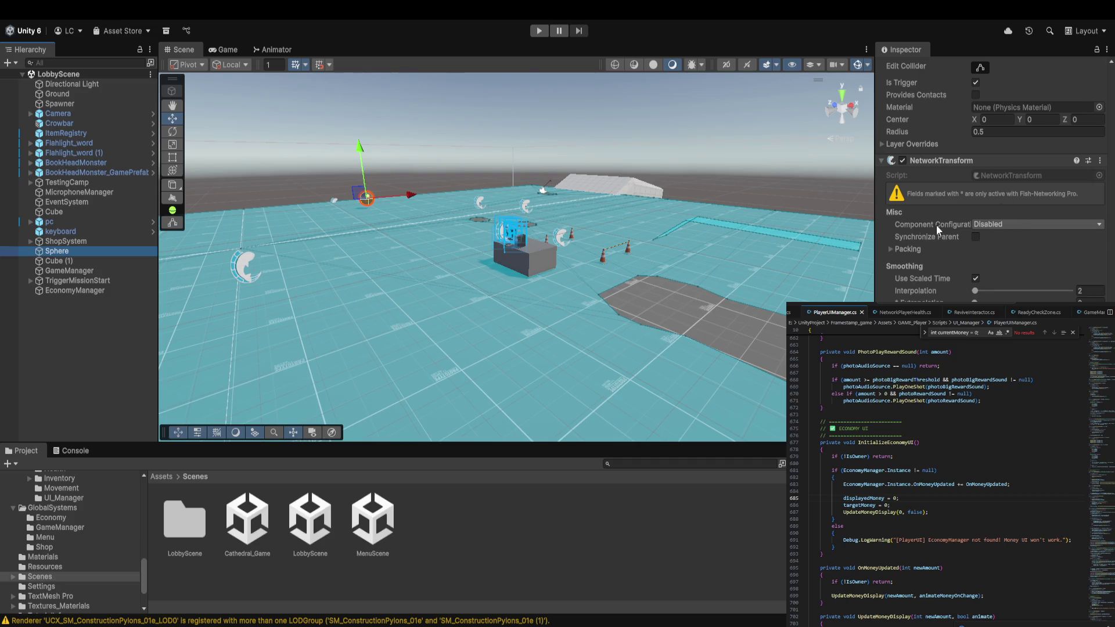
{"action": "left_click", "coordinate": [65, 272]}
{"action": "left_click", "coordinate": [61, 262]}
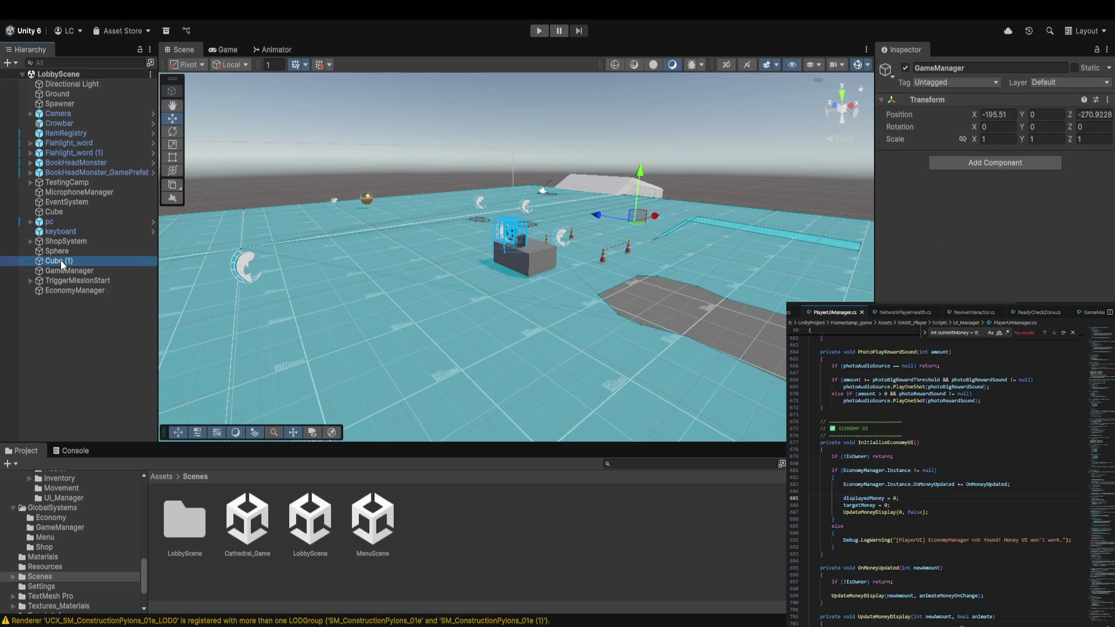
{"action": "scroll", "coordinate": [993, 180], "scroll_direction": "down", "scroll_amount": 4}
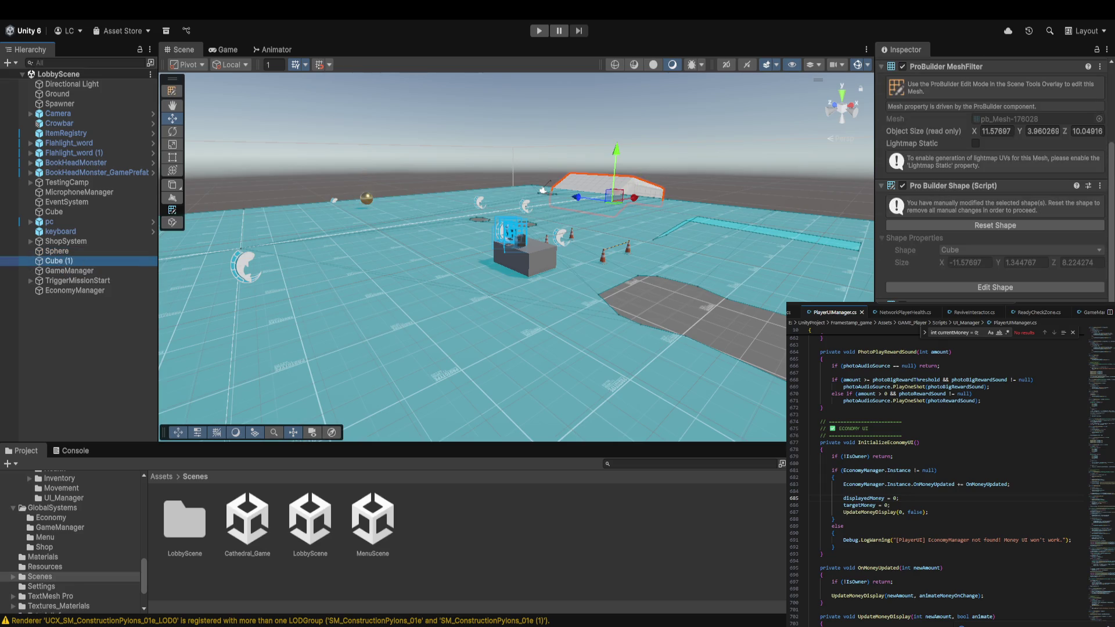
Delete Cube (1) from the lobby scene and inspect TriggerMissionStart.
{"action": "key", "text": "Delete"}
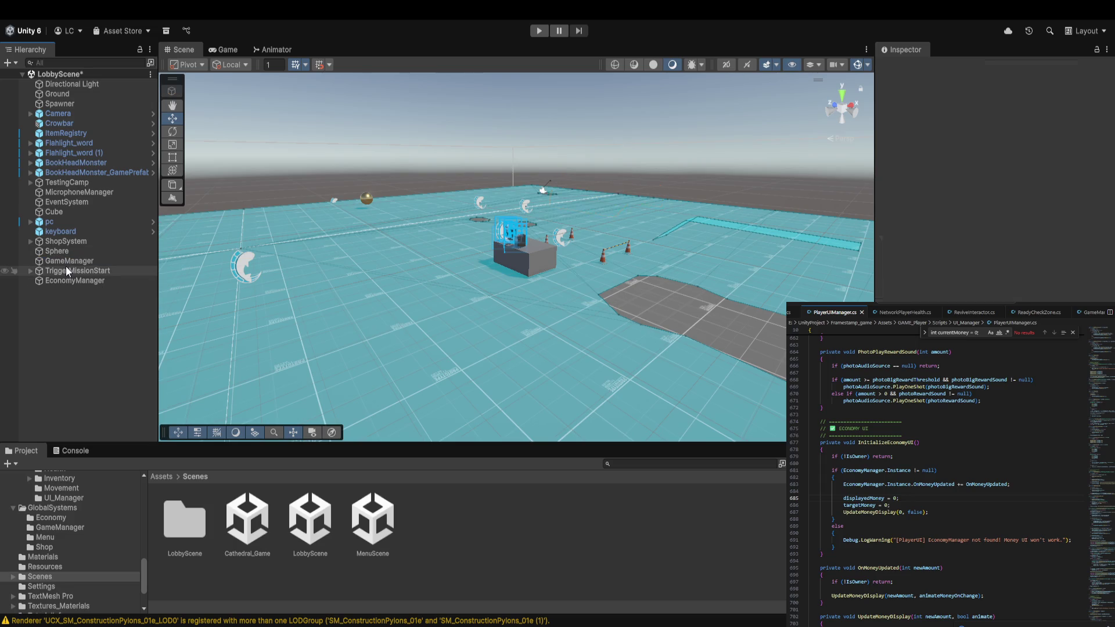
{"action": "left_click", "coordinate": [85, 272]}
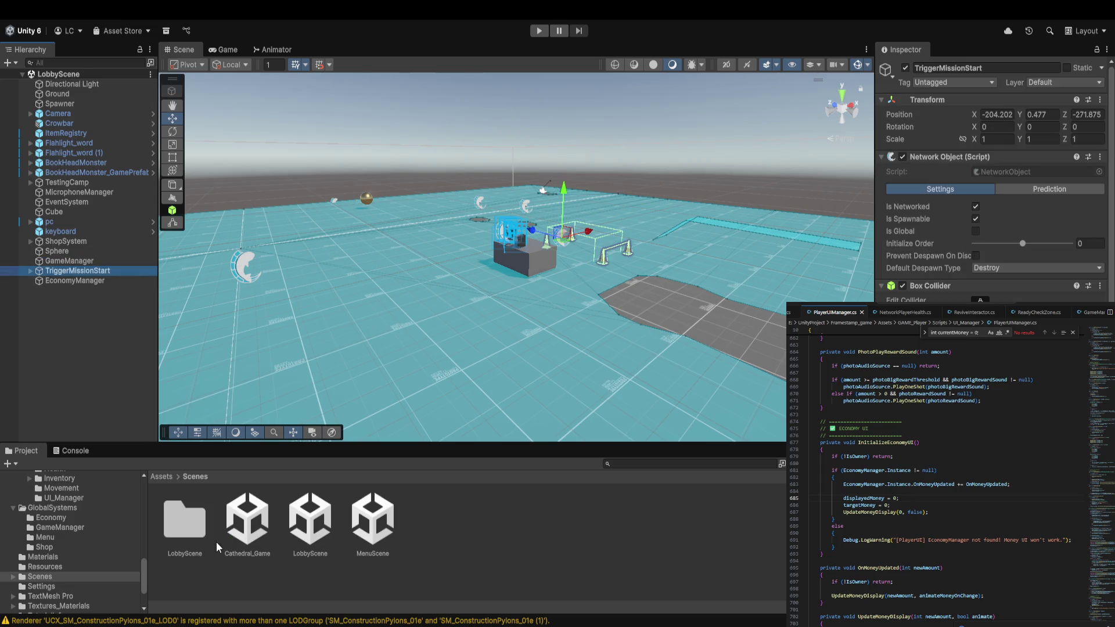
{"action": "scroll", "coordinate": [60, 577], "scroll_direction": "down", "scroll_amount": 3}
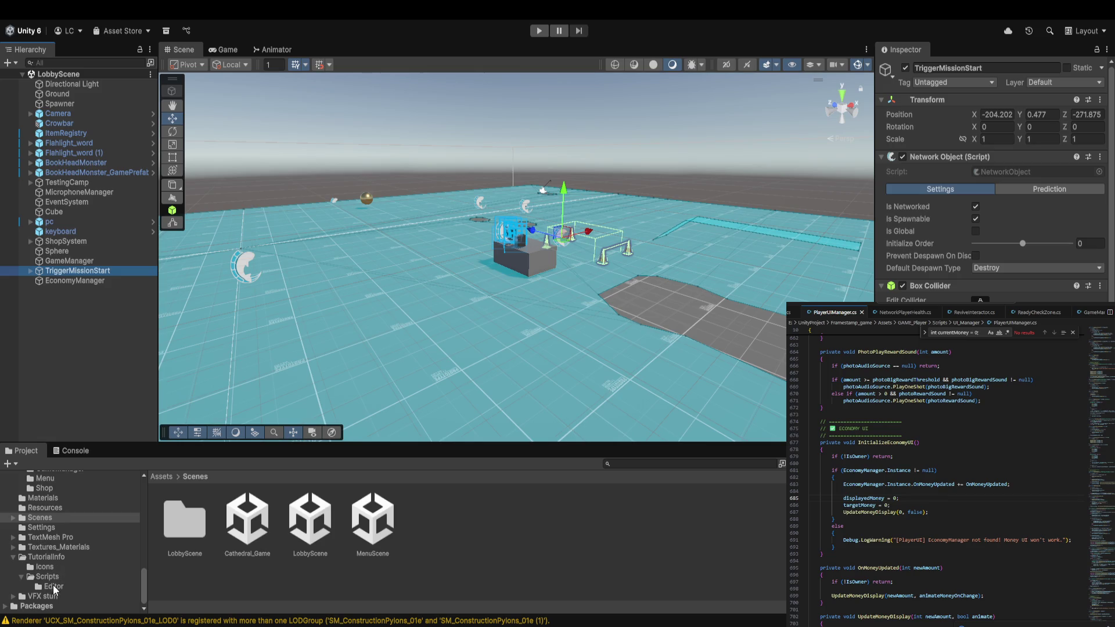
{"action": "scroll", "coordinate": [53, 528], "scroll_direction": "up", "scroll_amount": 5}
Browse the Project folders down to GameManager and select its four scripts.
{"action": "left_click", "coordinate": [58, 495]}
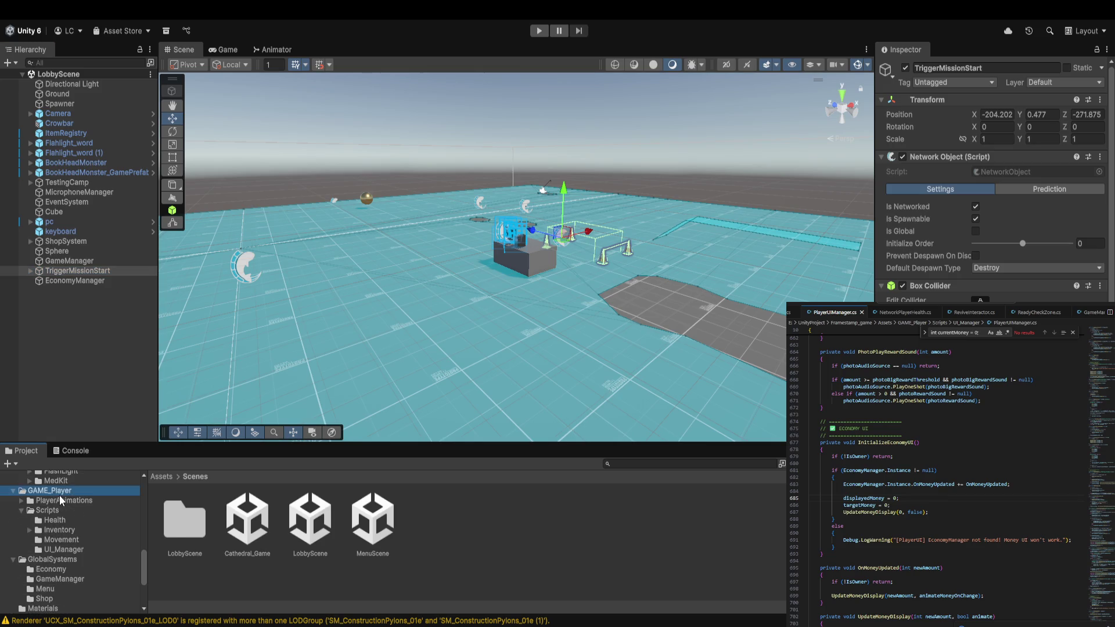
{"action": "left_click", "coordinate": [62, 509]}
{"action": "scroll", "coordinate": [63, 517], "scroll_direction": "up", "scroll_amount": 3}
{"action": "left_click", "coordinate": [64, 526]}
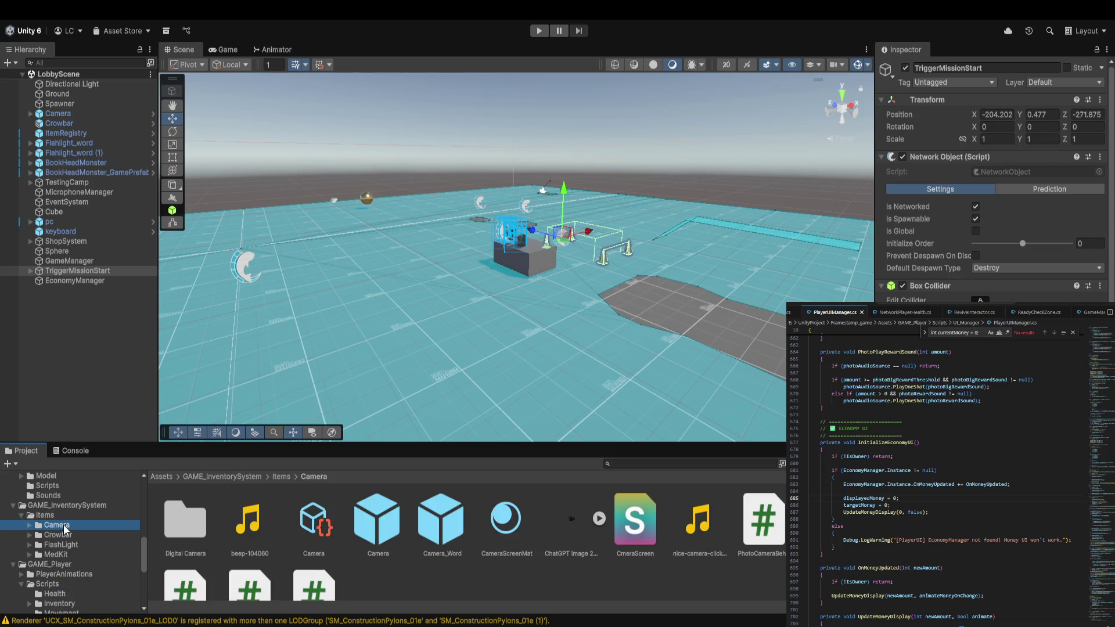
{"action": "scroll", "coordinate": [66, 552], "scroll_direction": "down", "scroll_amount": 5}
{"action": "left_click", "coordinate": [55, 541]}
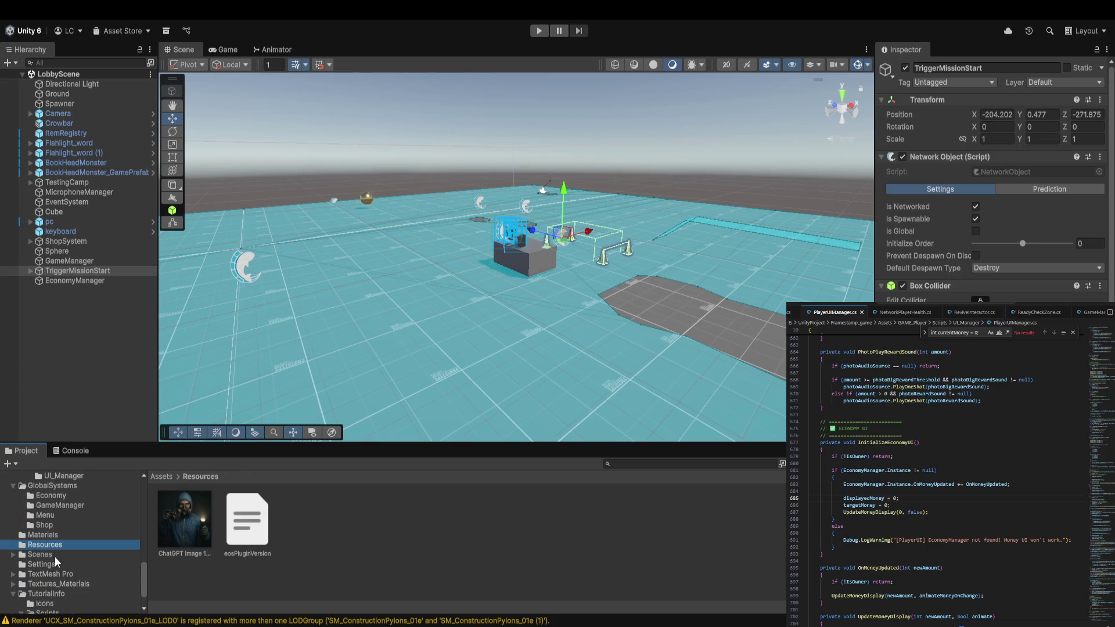
{"action": "scroll", "coordinate": [55, 557], "scroll_direction": "down", "scroll_amount": 2}
{"action": "left_click", "coordinate": [50, 557]}
{"action": "scroll", "coordinate": [53, 549], "scroll_direction": "up", "scroll_amount": 3}
{"action": "left_click", "coordinate": [55, 551]}
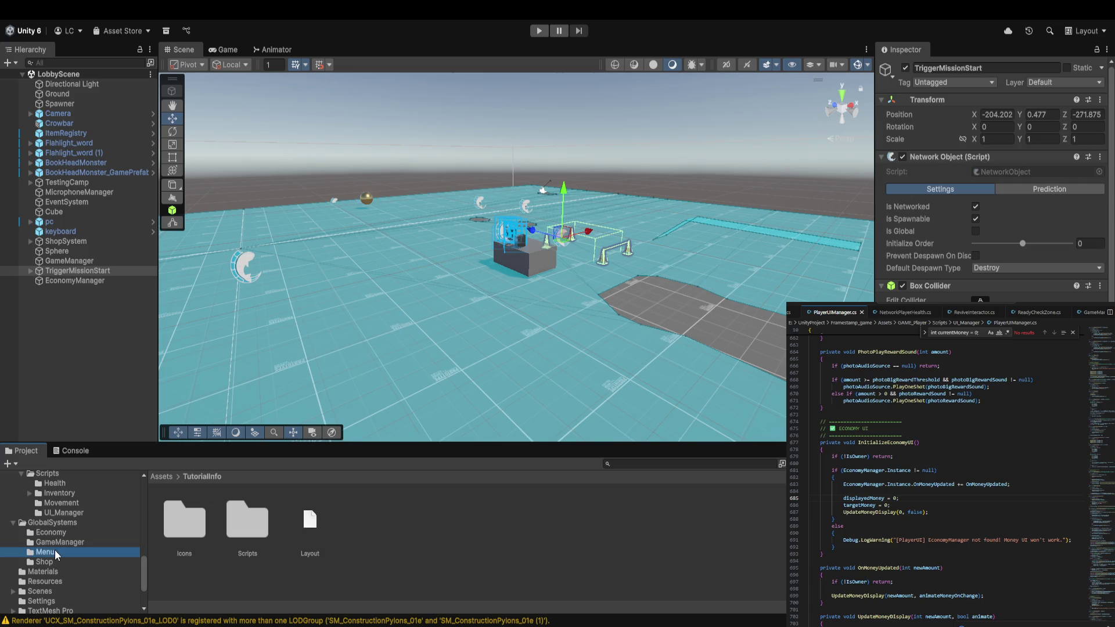
{"action": "left_click", "coordinate": [60, 542]}
{"action": "left_click", "coordinate": [165, 531]}
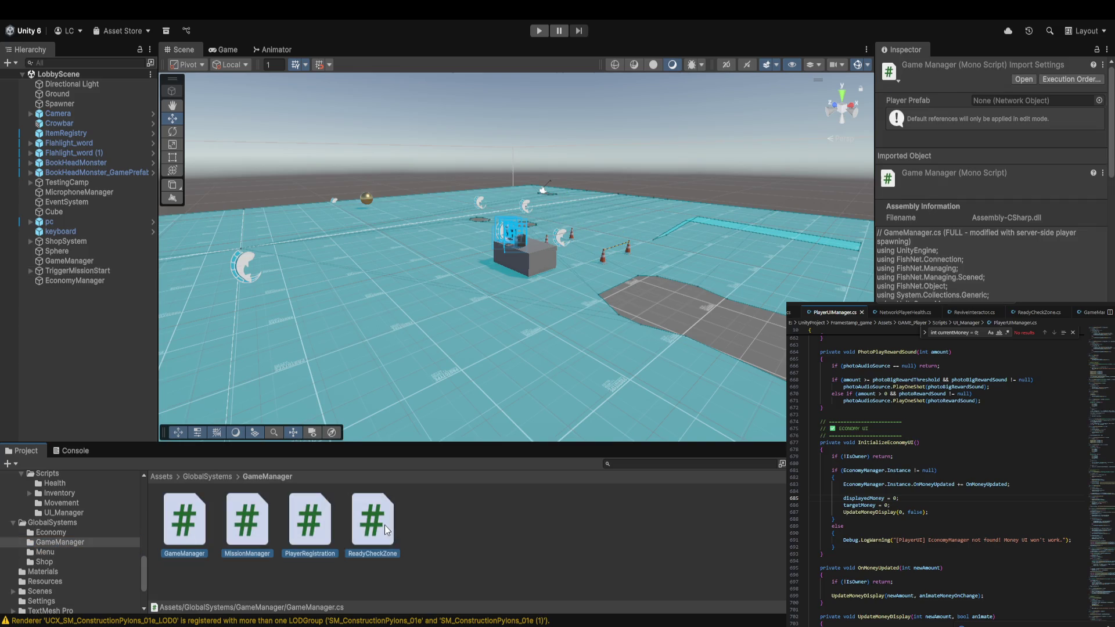
{"action": "left_click", "coordinate": [384, 525], "text": "shift"}
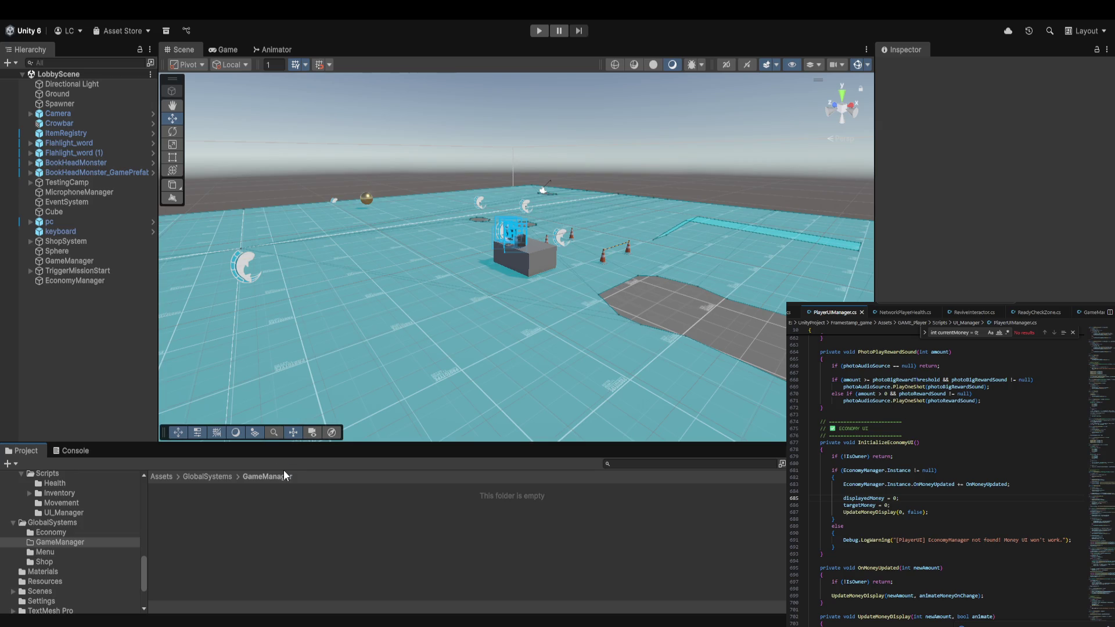
Clear the Console messages and open MenuScene from the Scenes folder.
{"action": "left_click", "coordinate": [67, 450]}
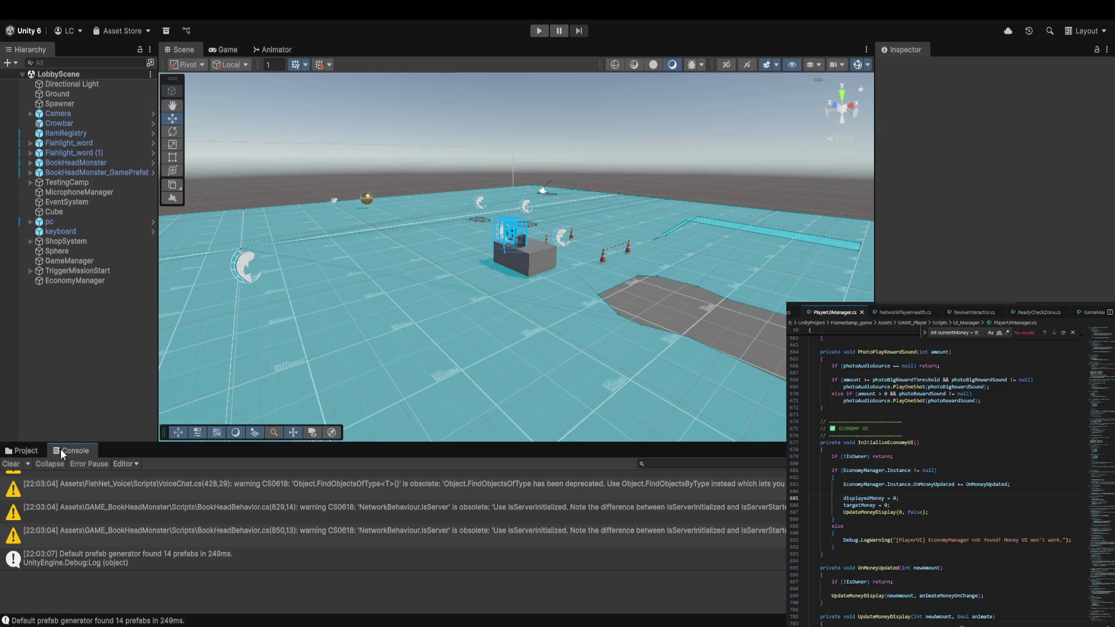
{"action": "left_click", "coordinate": [11, 465]}
{"action": "left_click", "coordinate": [25, 450]}
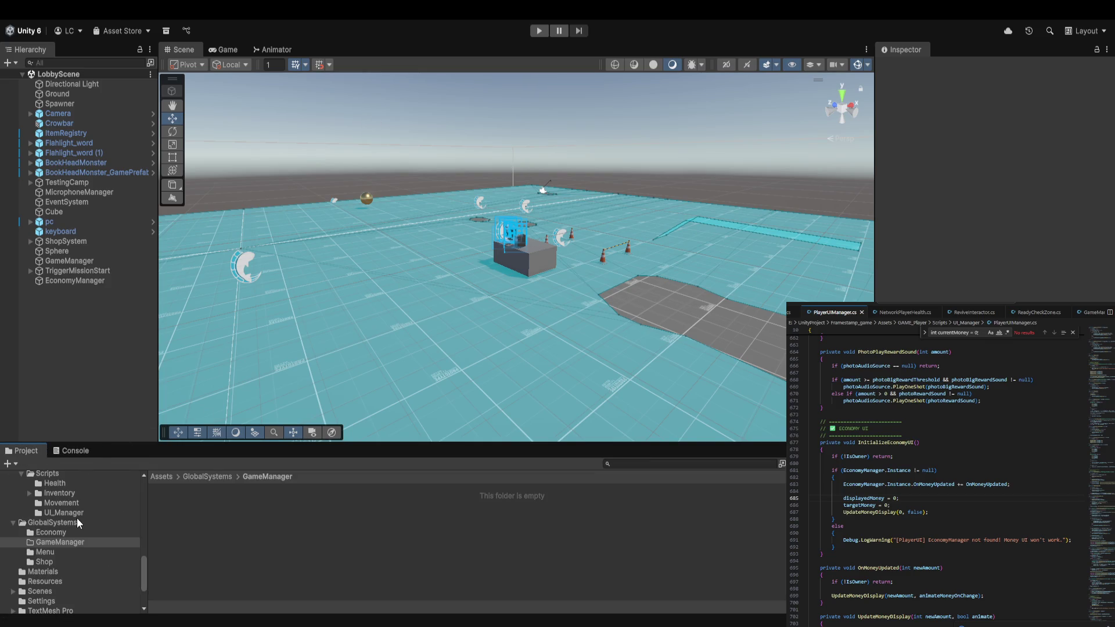
{"action": "left_click", "coordinate": [43, 590]}
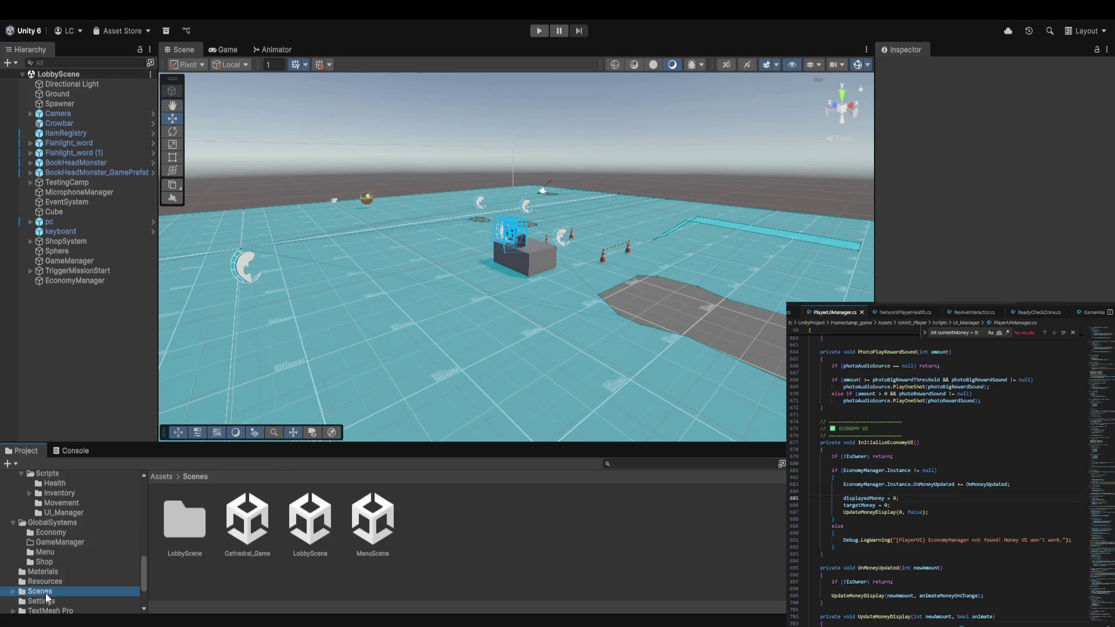
{"action": "left_click", "coordinate": [357, 522]}
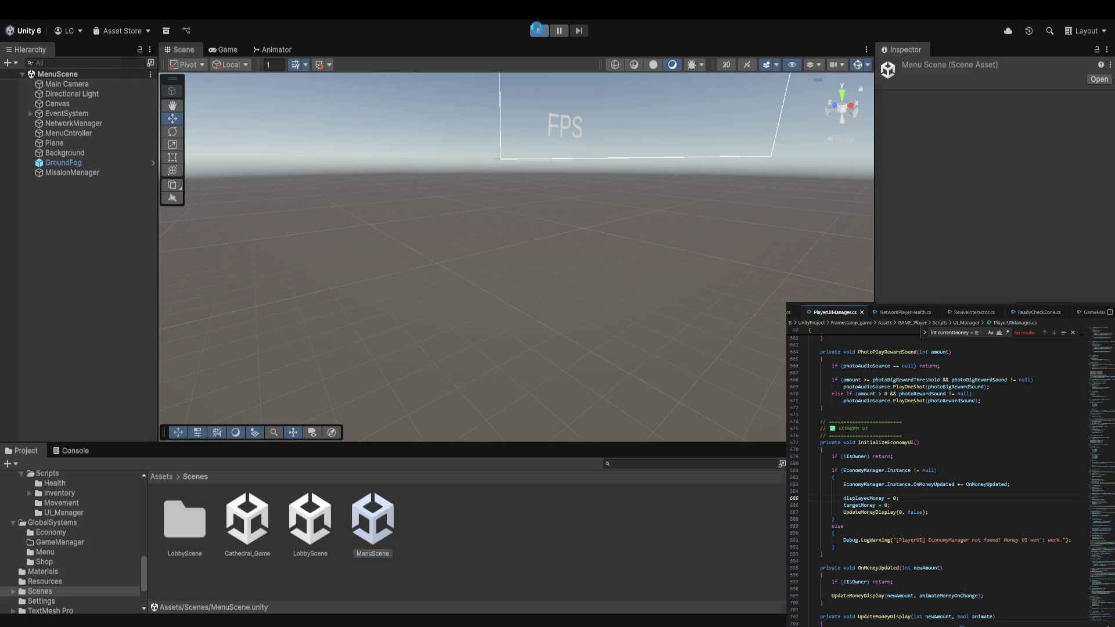
Enter Play mode, create a lobby, and use the market terminal on the desk.
{"action": "left_click", "coordinate": [538, 30]}
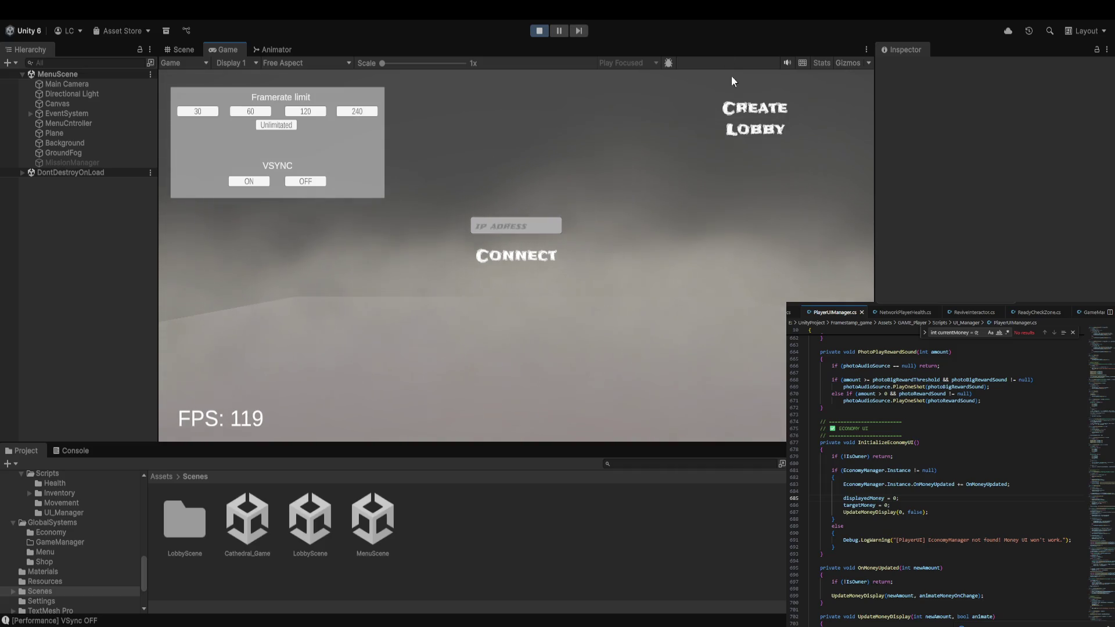
{"action": "left_click", "coordinate": [753, 118]}
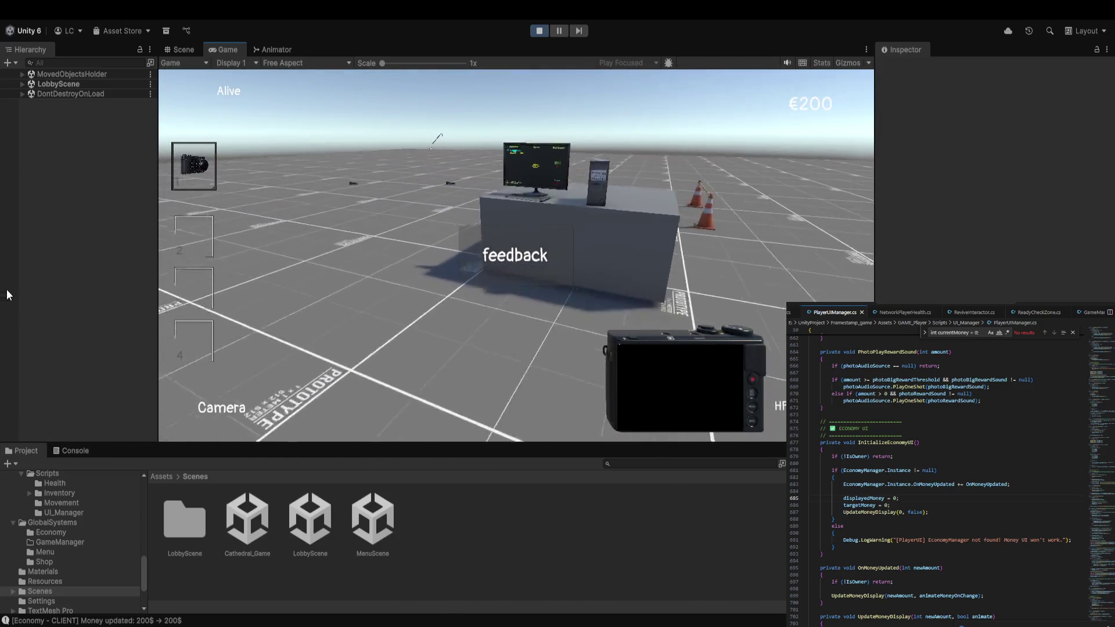
{"action": "key", "text": "e"}
Buy four flashlights for 200, dropping HUD money to €0, then stop playing.
{"action": "key", "text": "Return"}
{"action": "key", "text": "Return"}
{"action": "key", "text": "Return"}
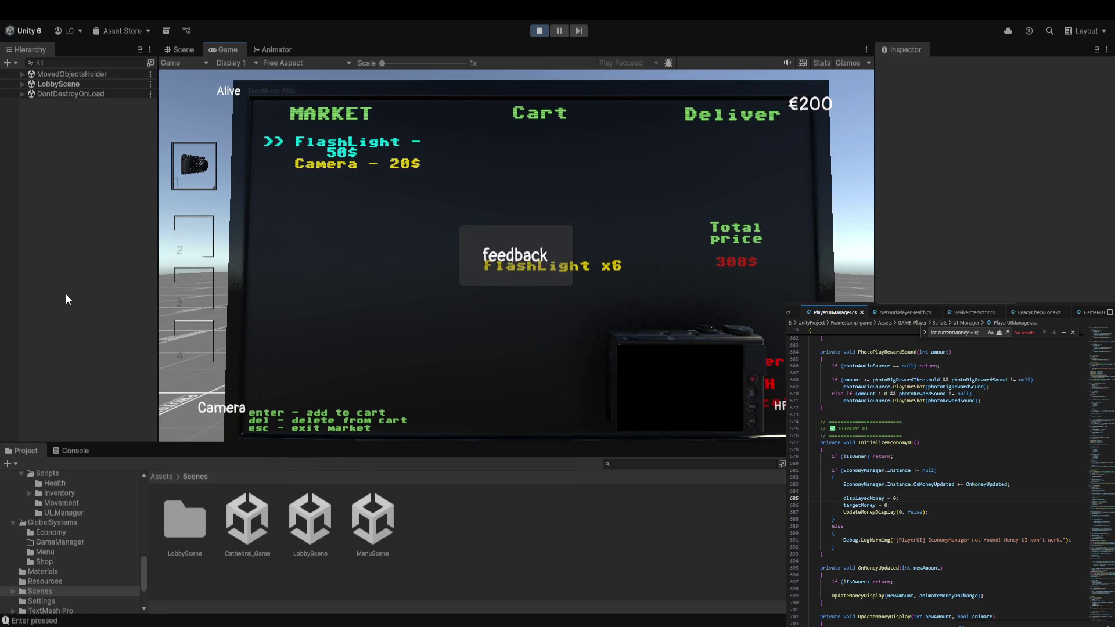
{"action": "key", "text": "Right"}
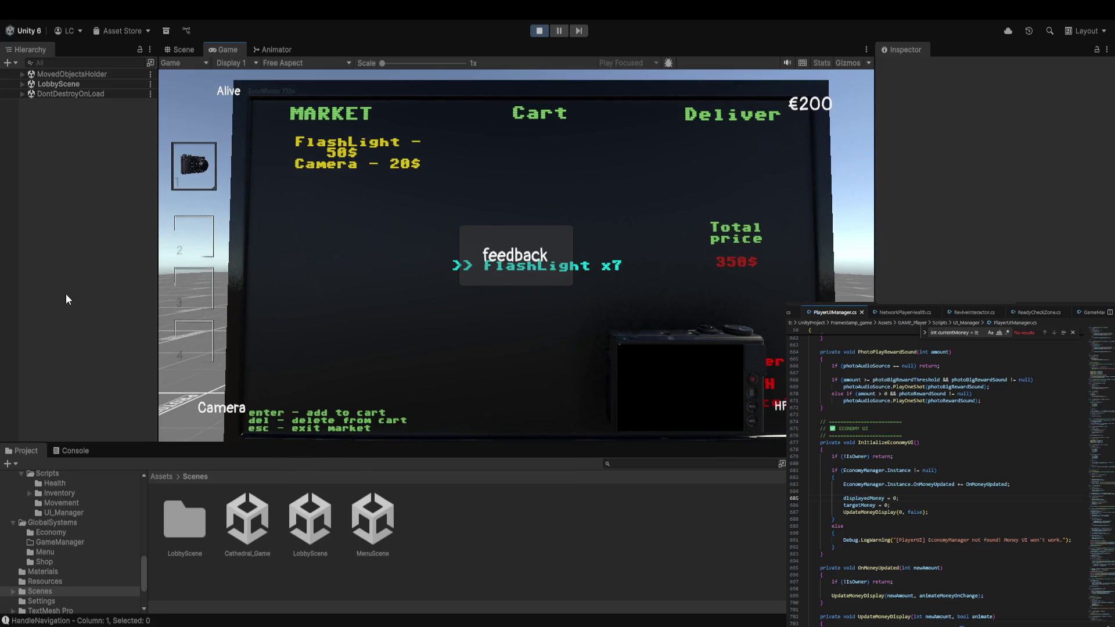
{"action": "key", "text": "Delete"}
{"action": "key", "text": "Delete"}
{"action": "key", "text": "Delete"}
{"action": "key", "text": "Right"}
{"action": "key", "text": "Return"}
{"action": "key", "text": "s"}
{"action": "key", "text": "w"}
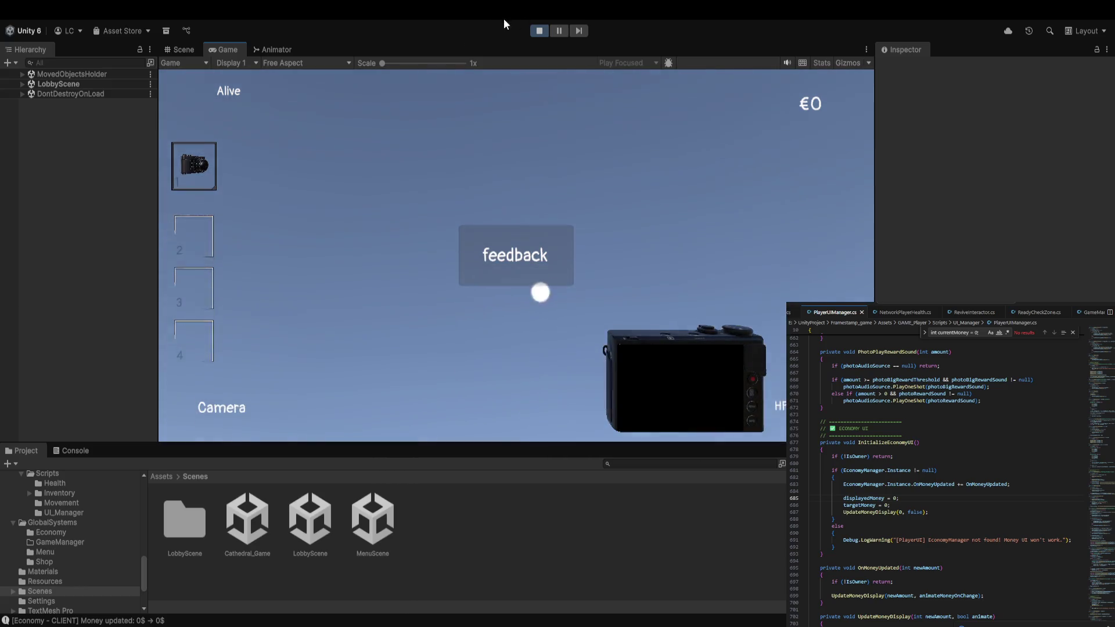
{"action": "left_click", "coordinate": [539, 31]}
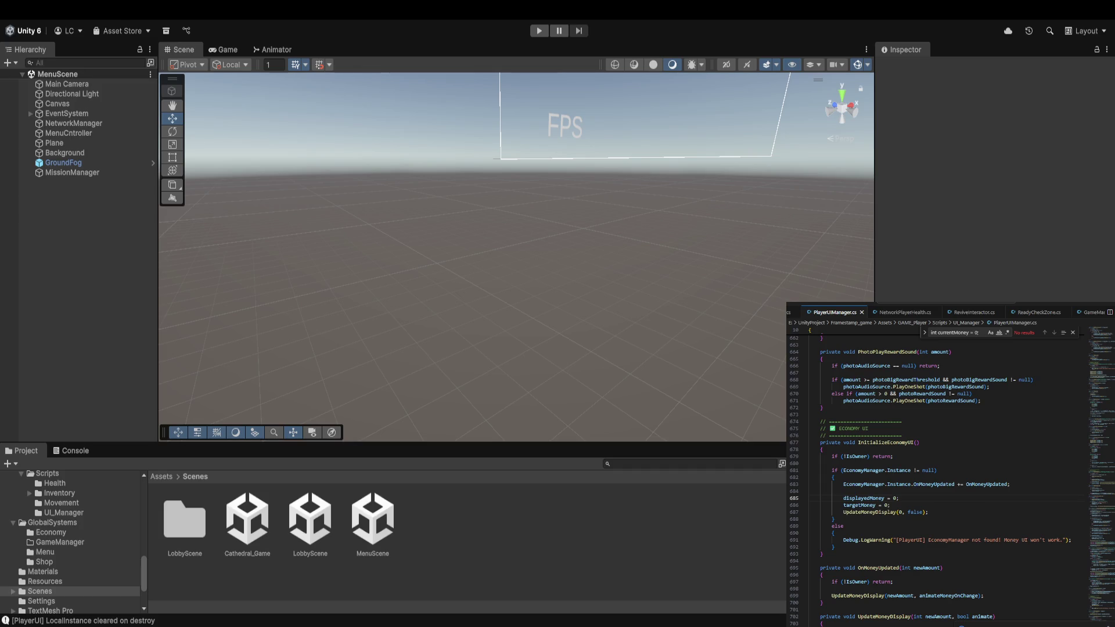